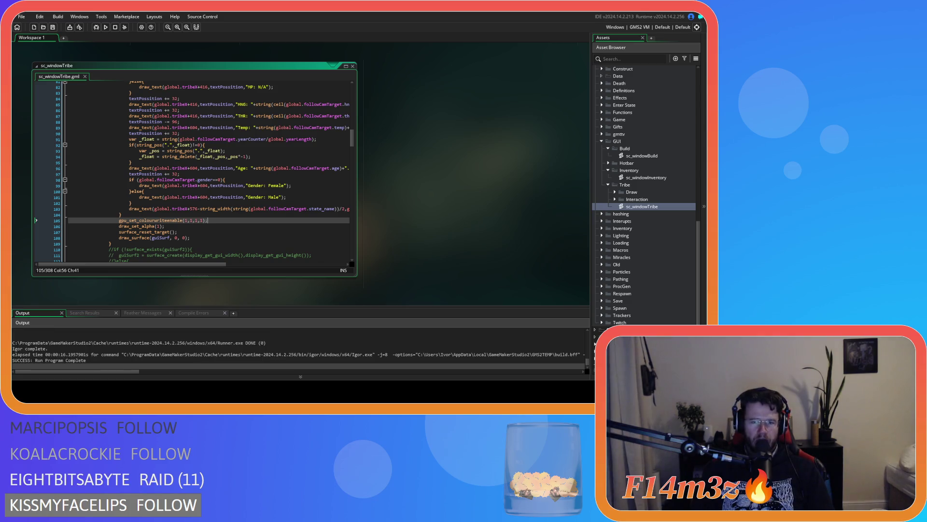
Delete the gpu_set_colourwriteenable call on line 105 of sc_windowTribe
click(190, 221)
key(shift+Home)
key(BackSpace)
key(BackSpace)
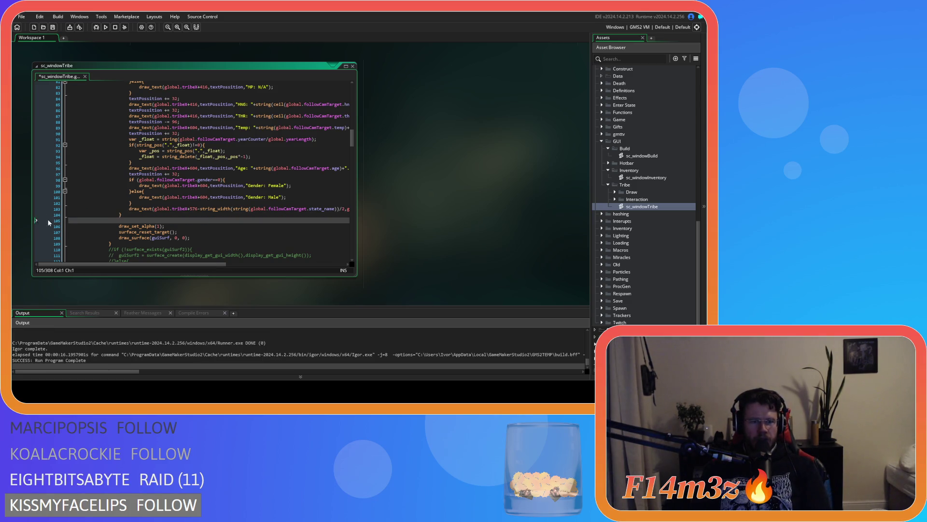
Delete the line 22 gpu_set_colourwriteenable call and save the script
scroll(195, 236, up, 10)
scroll(195, 236, up, 10)
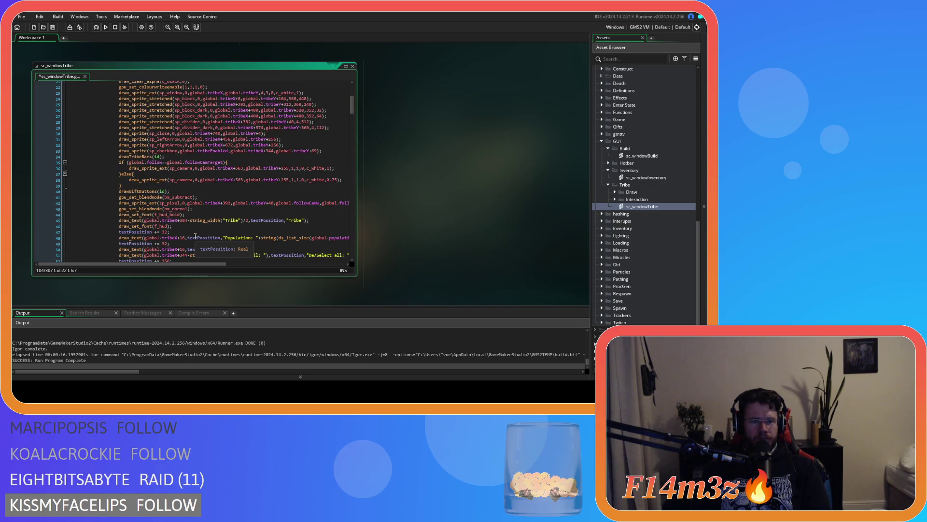
scroll(195, 236, up, 5)
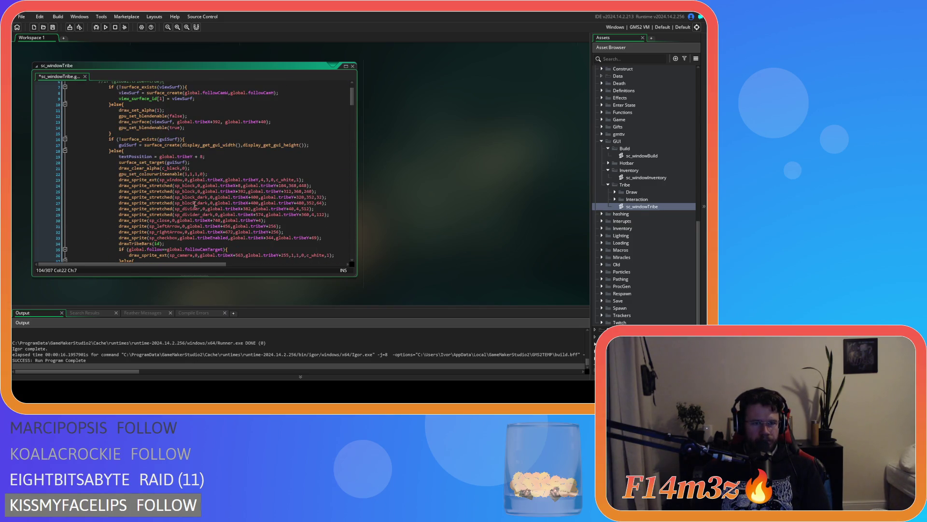
click(212, 174)
key(shift+Home)
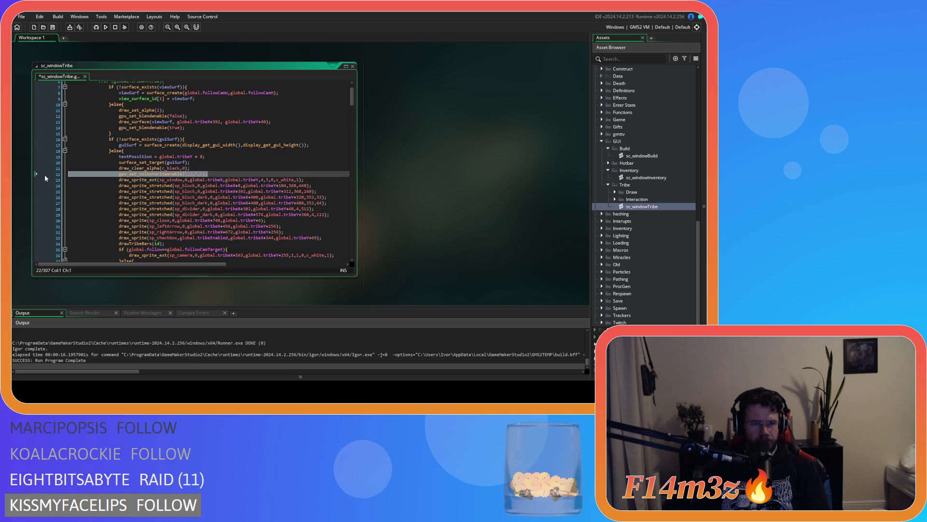
key(BackSpace)
key(BackSpace)
key(ctrl+s)
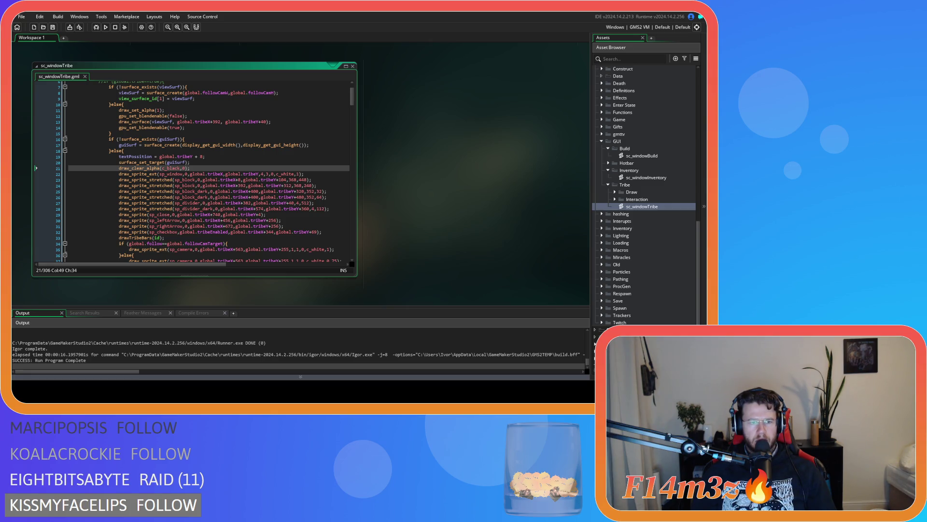
click(180, 226)
scroll(218, 206, down, 2)
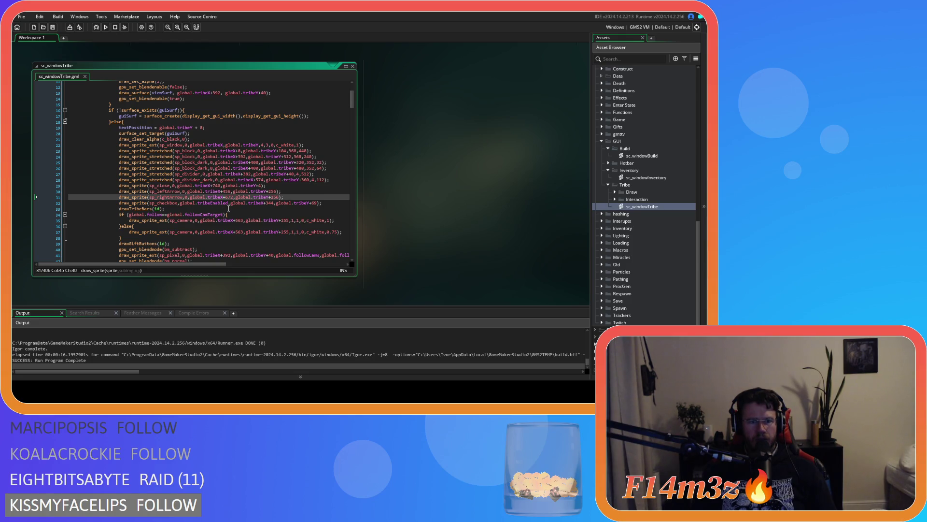
scroll(162, 225, down, 2)
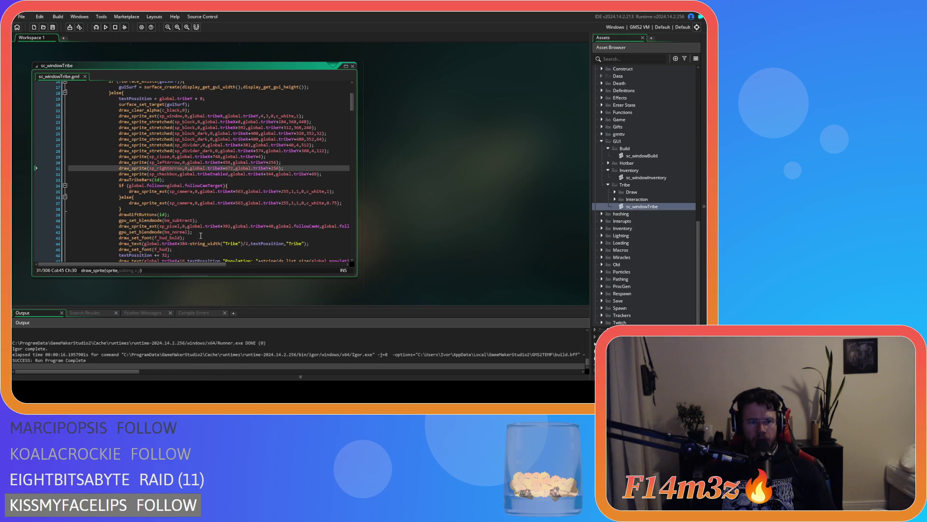
drag(169, 226, 350, 230)
scroll(218, 260, left, 5)
scroll(177, 254, down, 1)
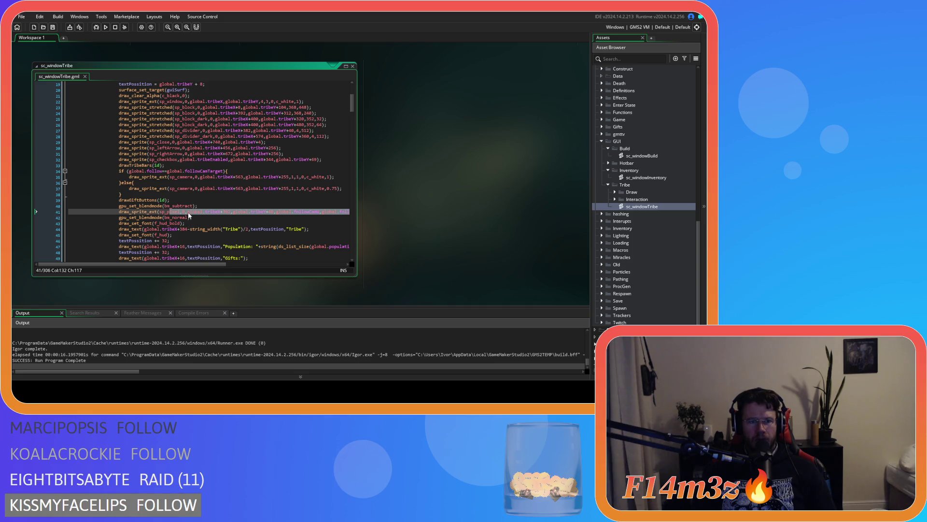
scroll(188, 216, up, 2)
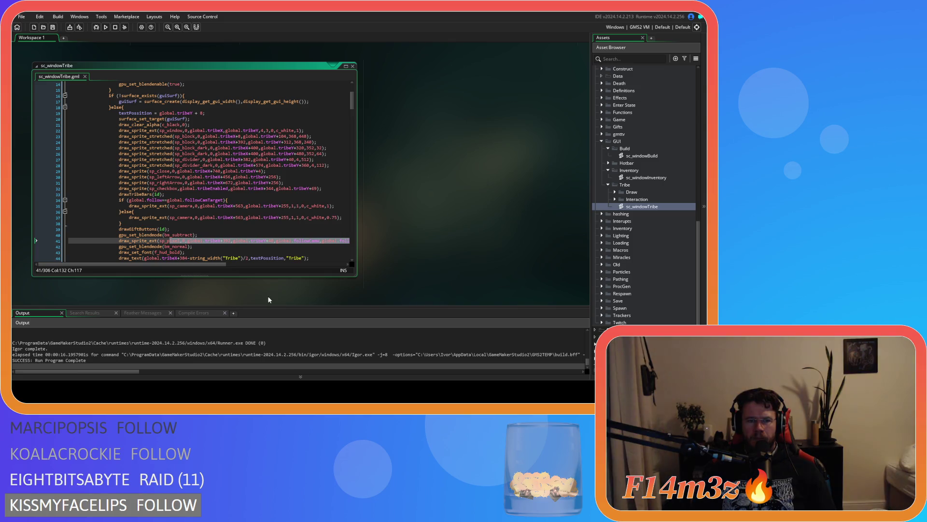
Review the gpu_set_blendmode and draw_sprite_ext calls on lines 40–41 of sc_windowTribe
click(189, 240)
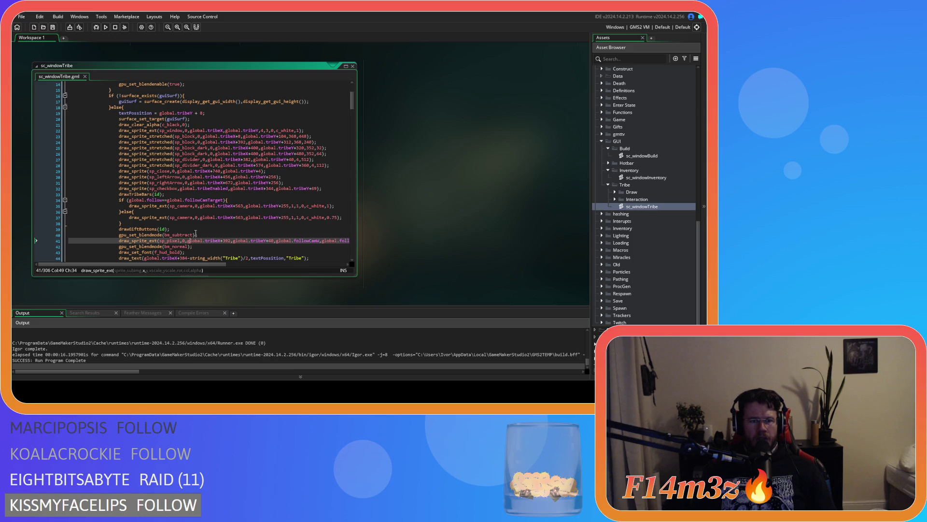
click(150, 234)
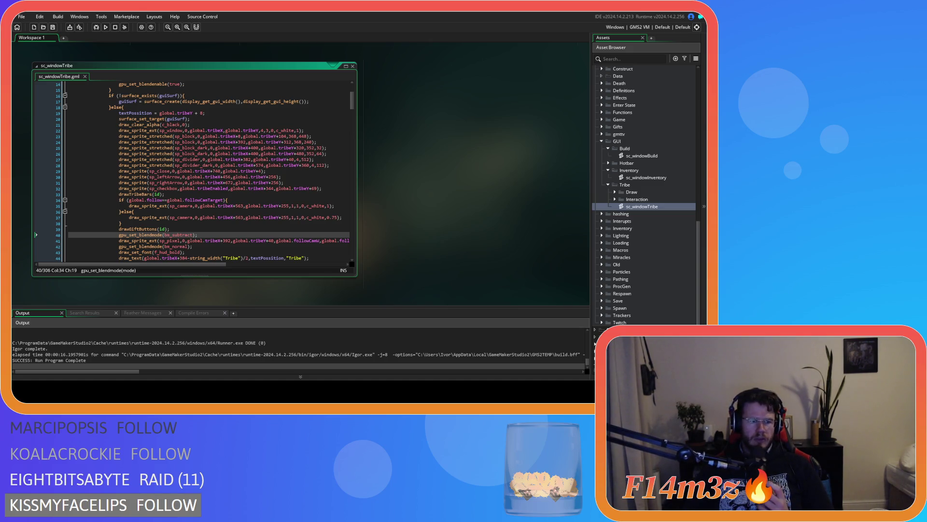
scroll(168, 124, up, 5)
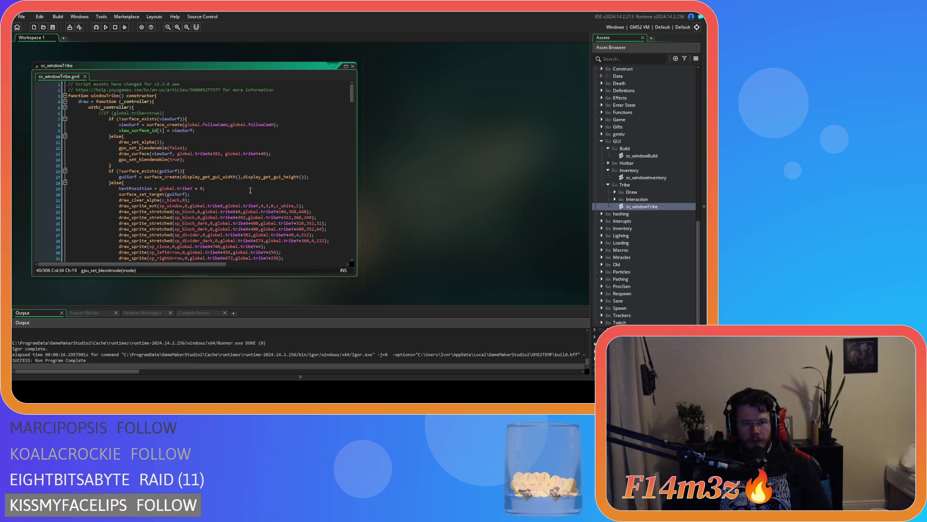
scroll(207, 188, down, 2)
Insert gpu_set_colourwriteenable(true,true,true,false); on new line 22 after draw_clear_alpha(c_black,0);
scroll(206, 189, up, 2)
scroll(206, 189, down, 2)
click(204, 176)
click(208, 171)
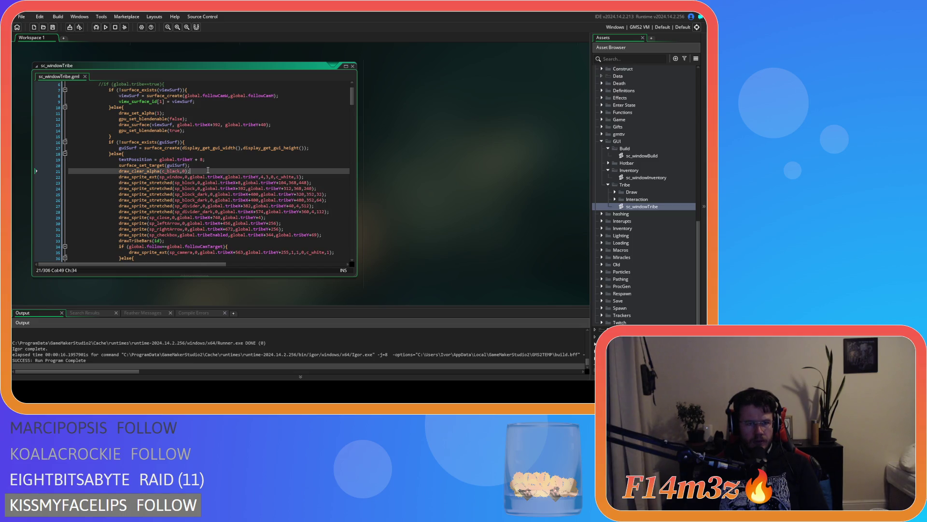
key(Return)
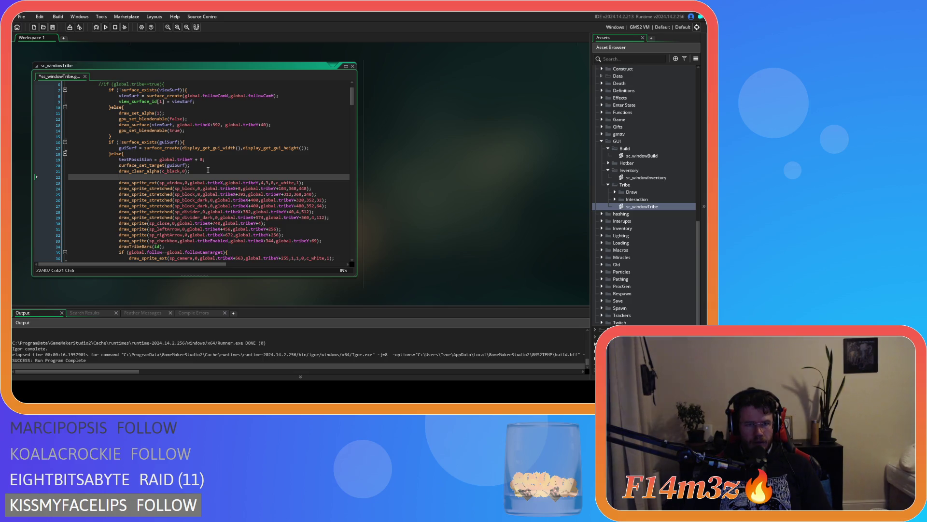
text(gpu_set_colo)
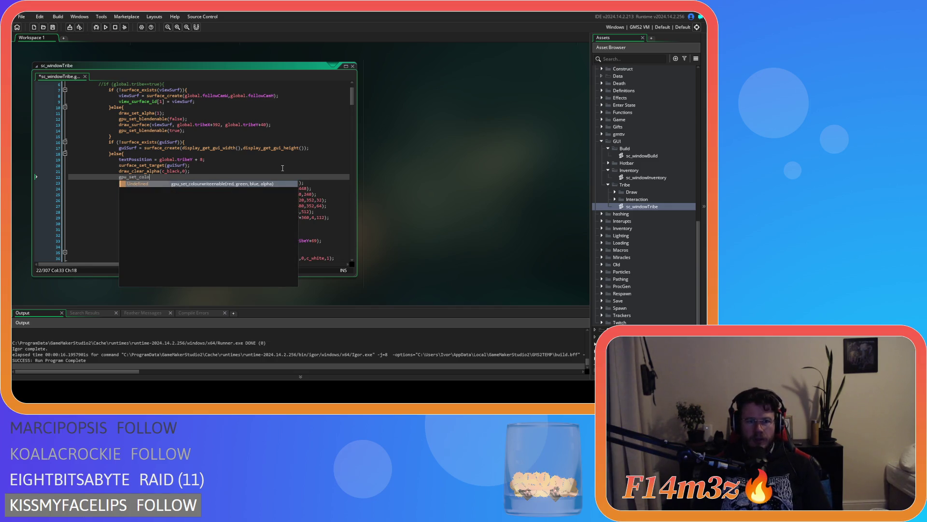
key(Return)
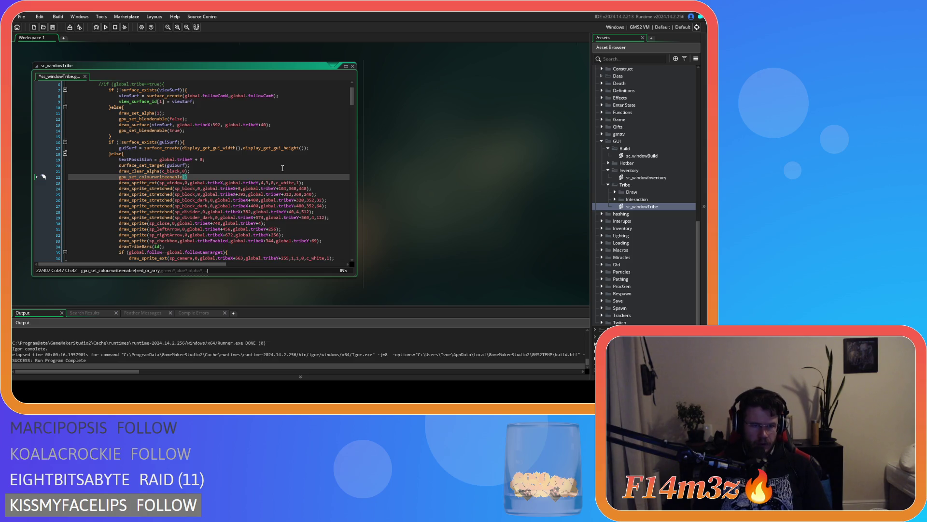
text(true,true,)
text(true,false)
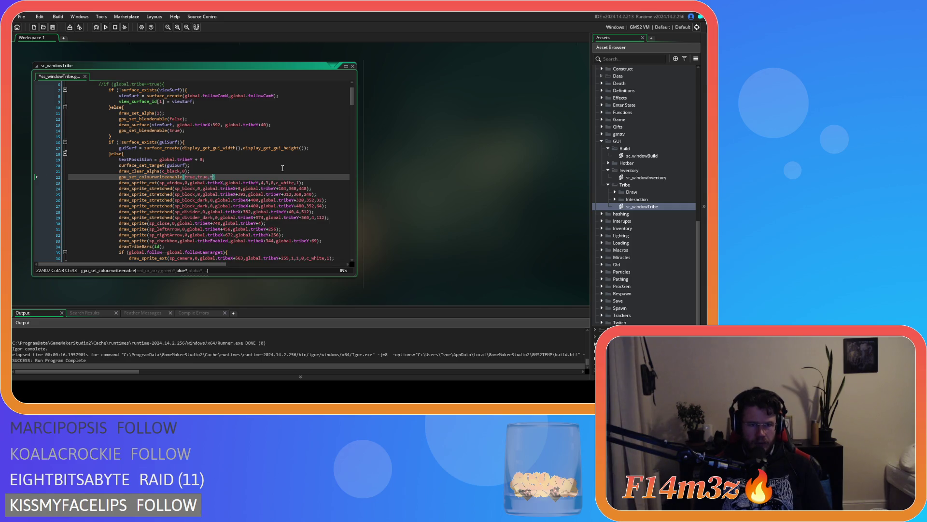
text();)
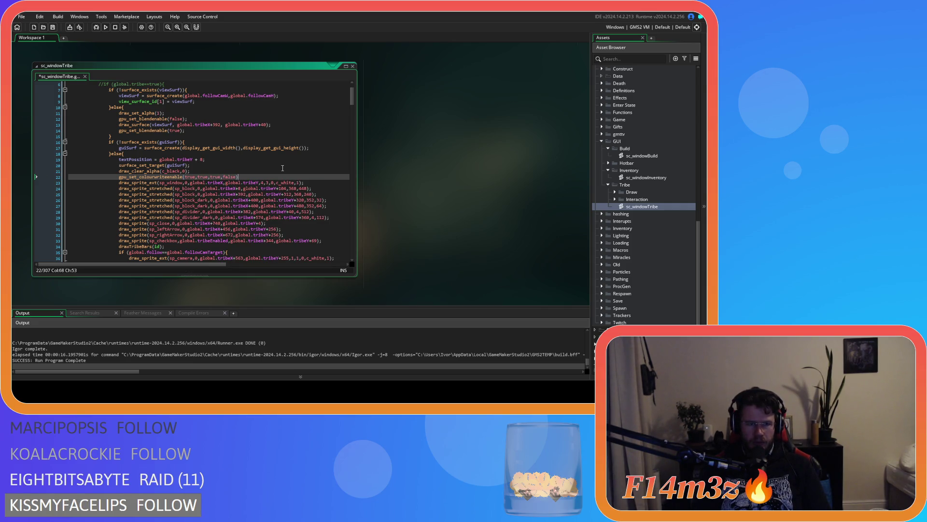
key(shift+Home)
key(ctrl+c)
scroll(202, 167, down, 15)
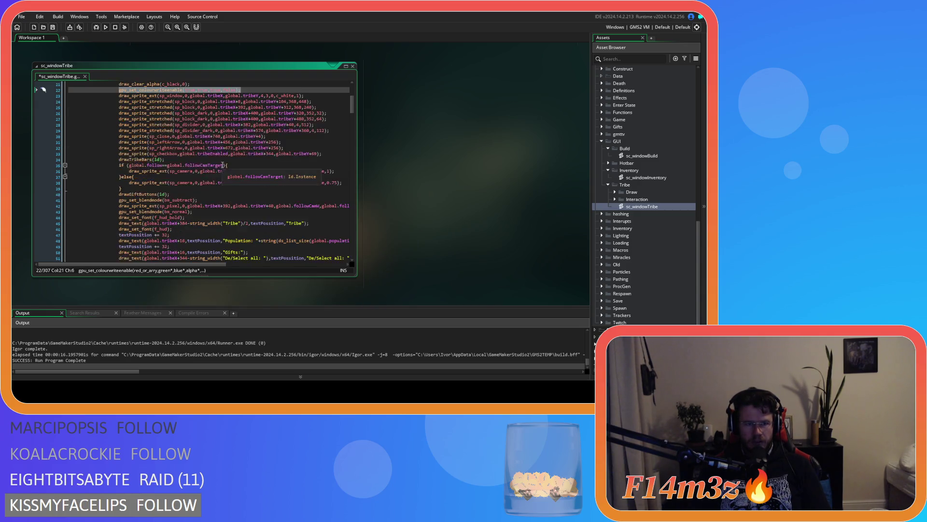
Paste the same colour-write call onto line 106 after draw_set_alpha(1); and save
scroll(209, 185, down, 2)
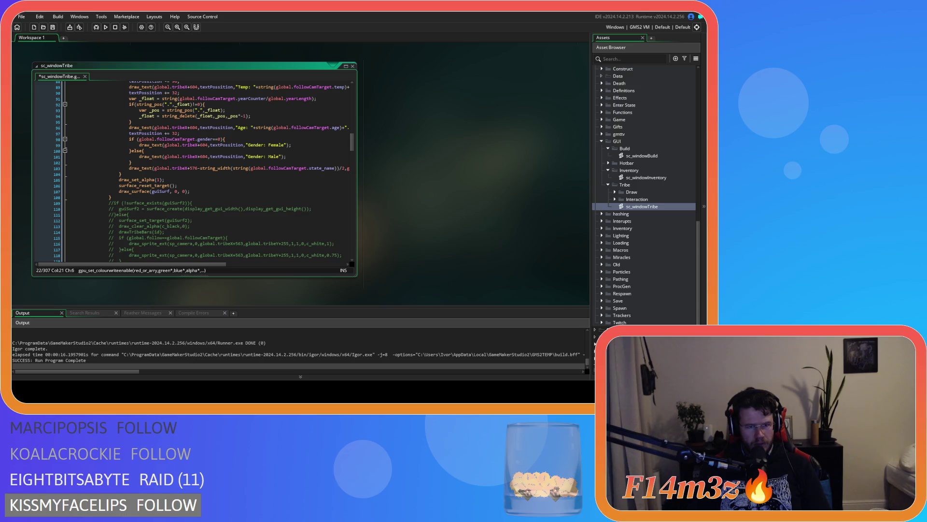
scroll(186, 206, down, 6)
scroll(186, 206, up, 7)
click(180, 196)
key(Return)
key(ctrl+v)
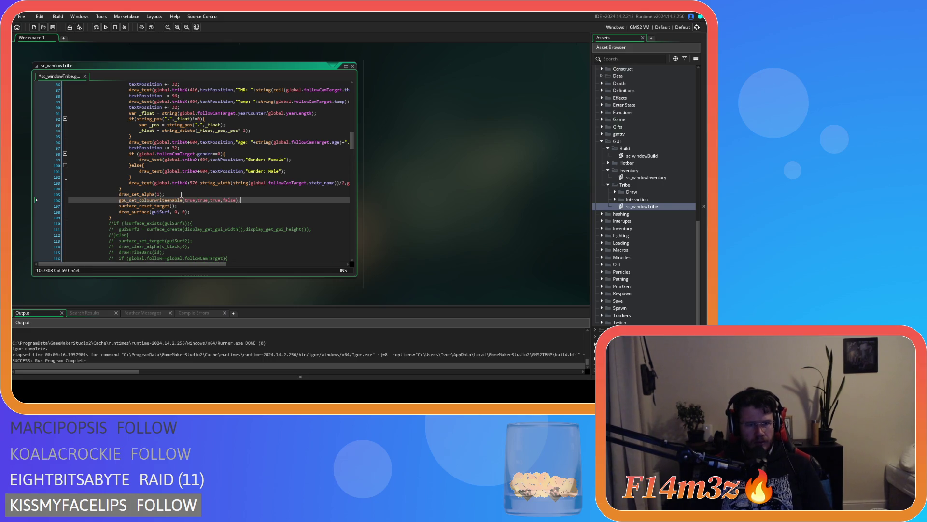
click(176, 195)
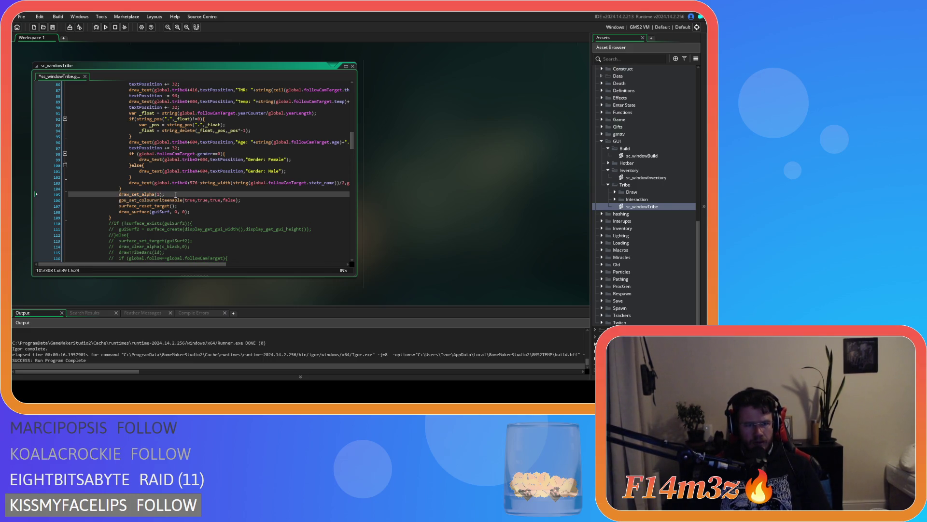
key(ctrl+s)
click(250, 200)
Change line 106 to gpu_set_colourwriteenable(true,true,true,true) and run the game to test
key(F5)
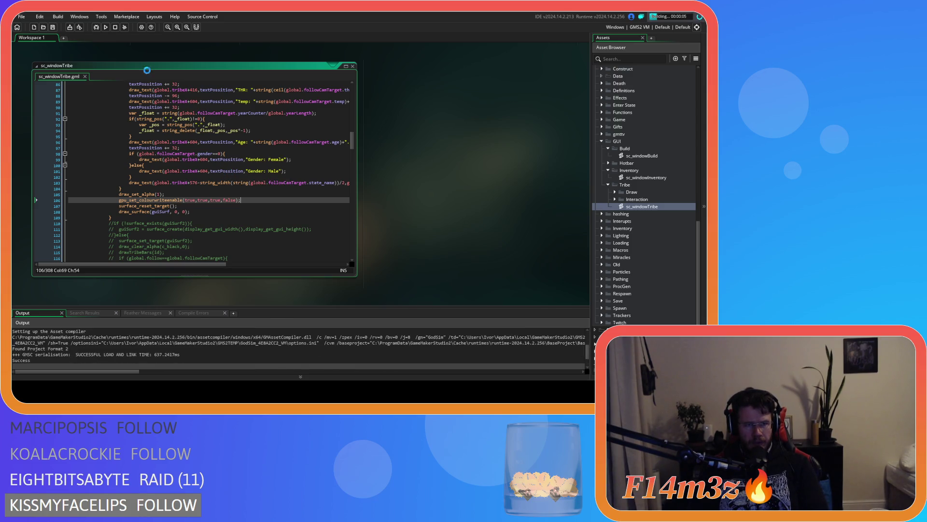
double_click(229, 200)
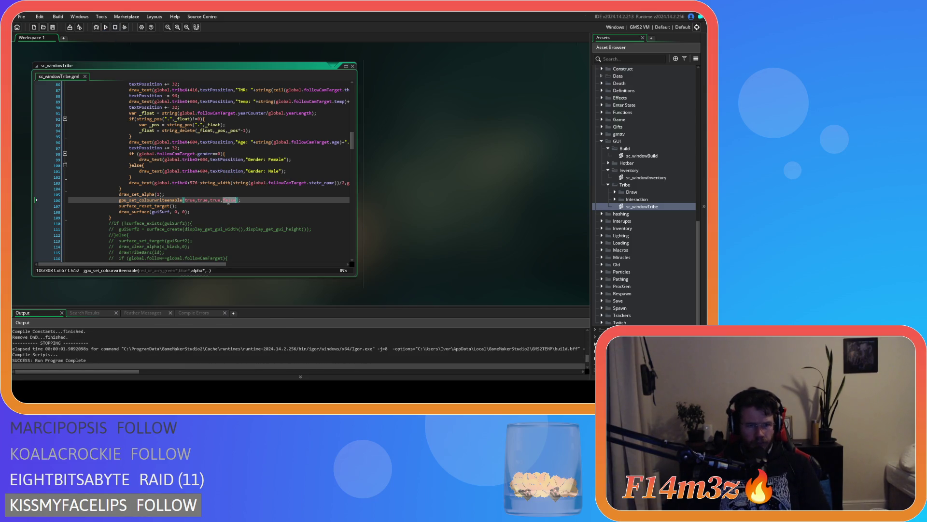
text(true)
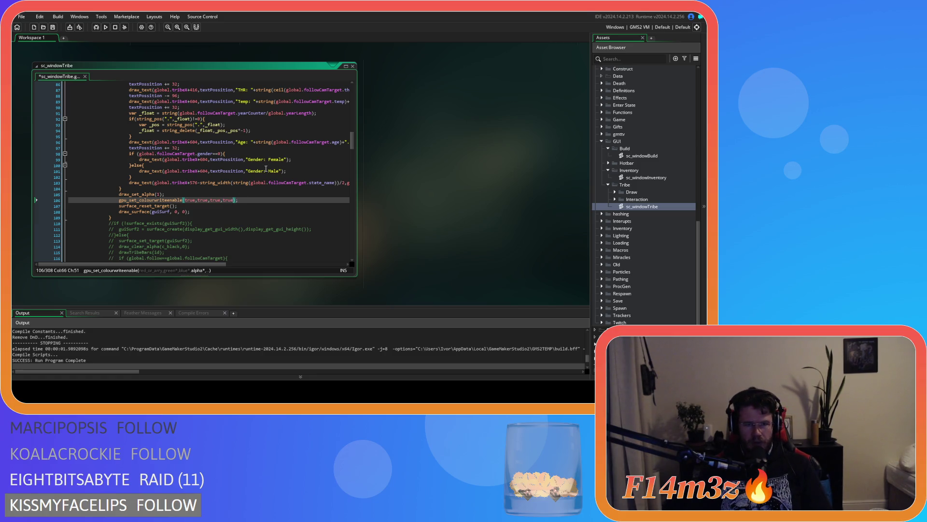
key(F5)
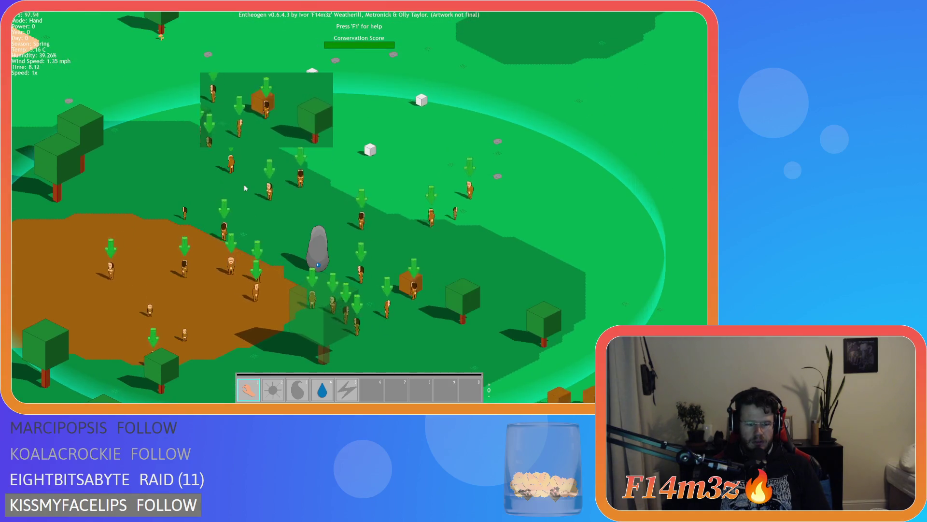
key(Escape)
key(y)
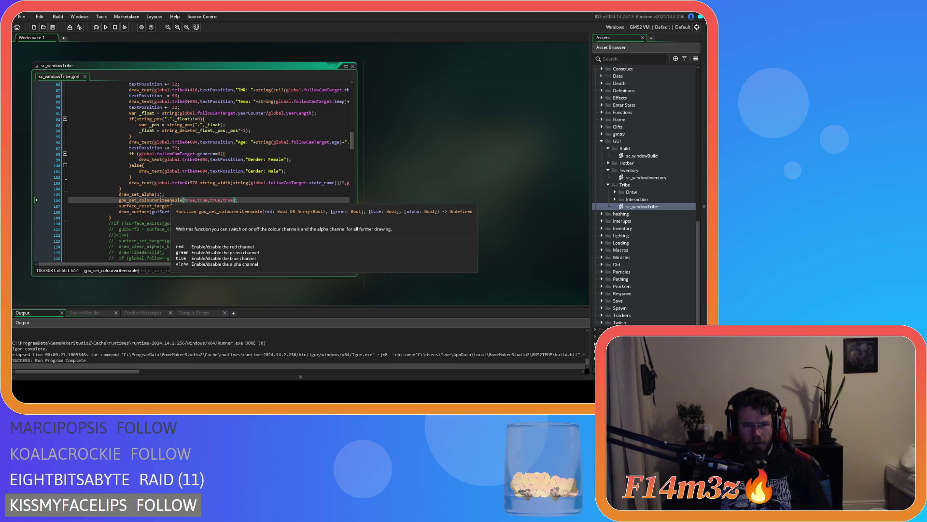
scroll(185, 203, up, 16)
scroll(171, 201, up, 7)
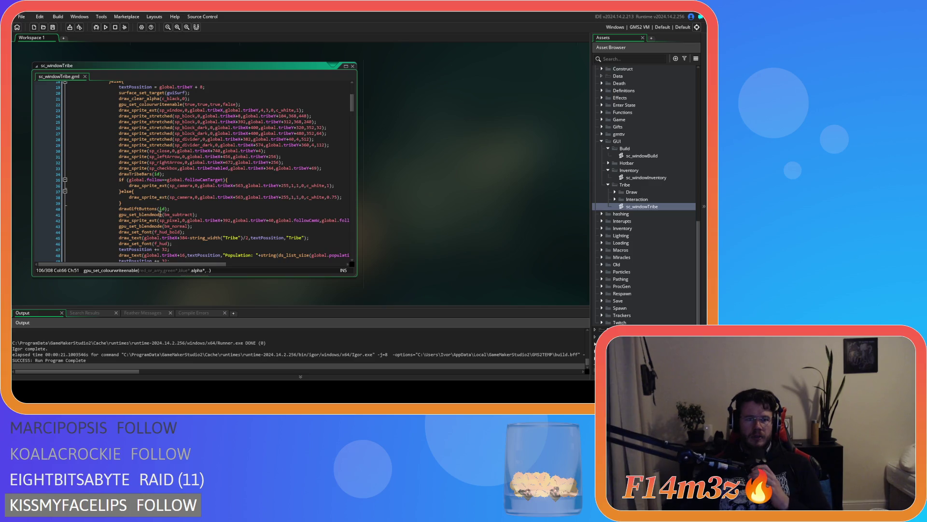
scroll(161, 205, up, 4)
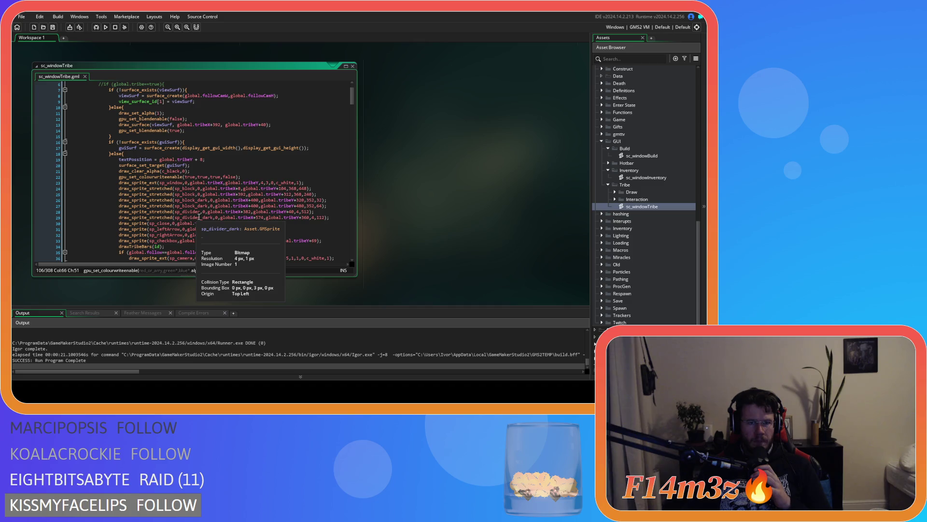
click(212, 176)
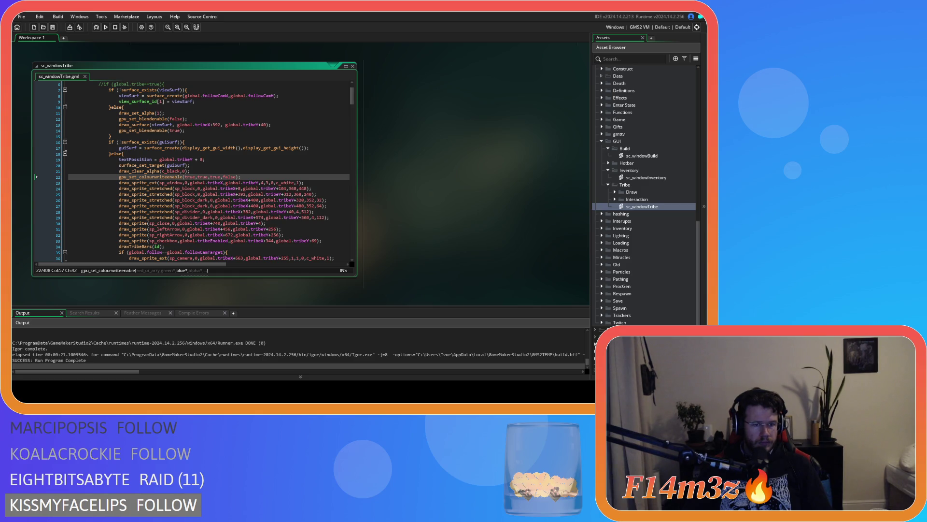
scroll(209, 172, down, 15)
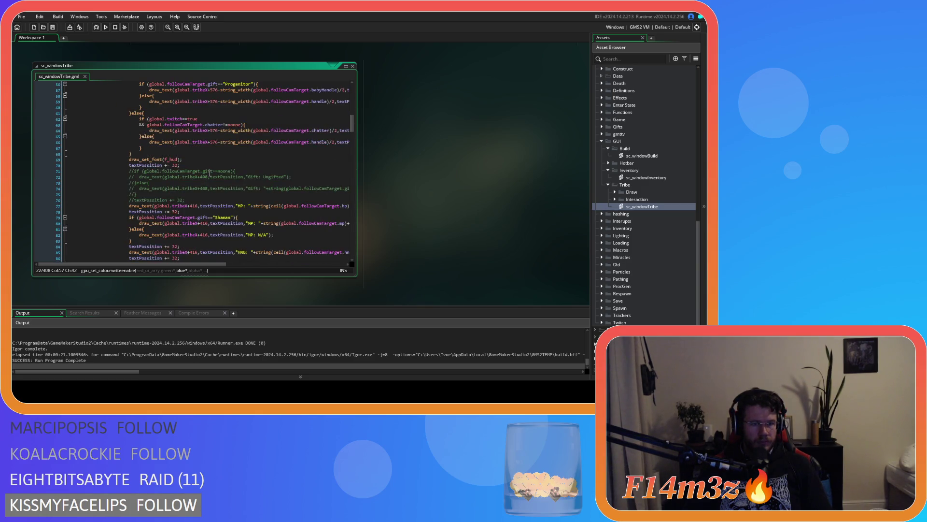
scroll(354, 121, up, 13)
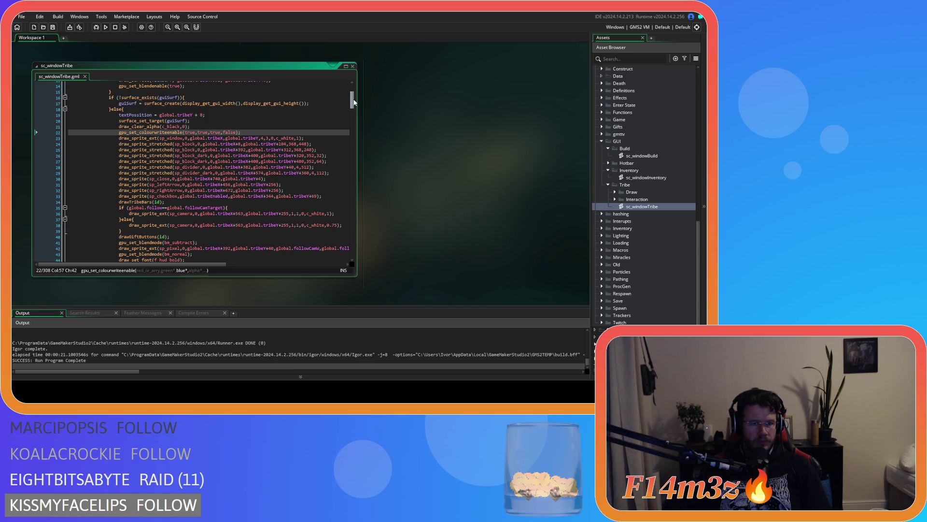
drag(354, 102, 354, 104)
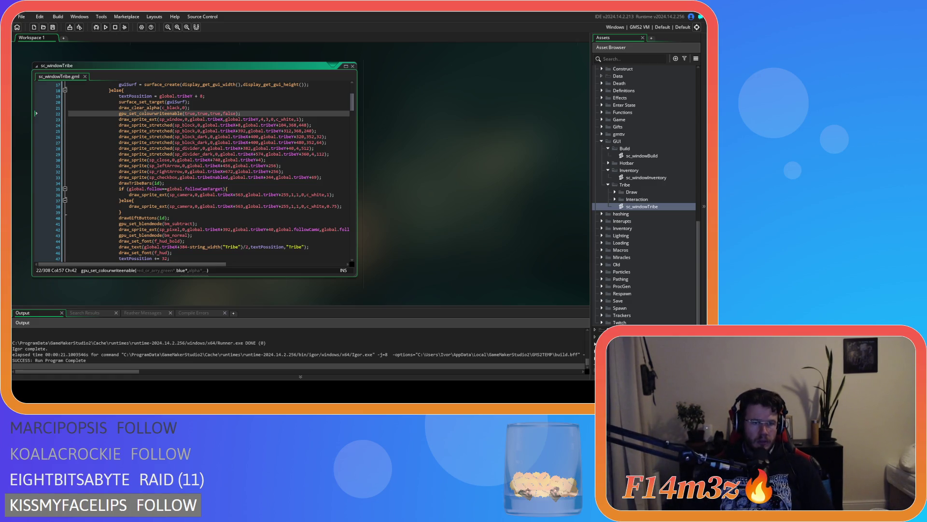
click(265, 229)
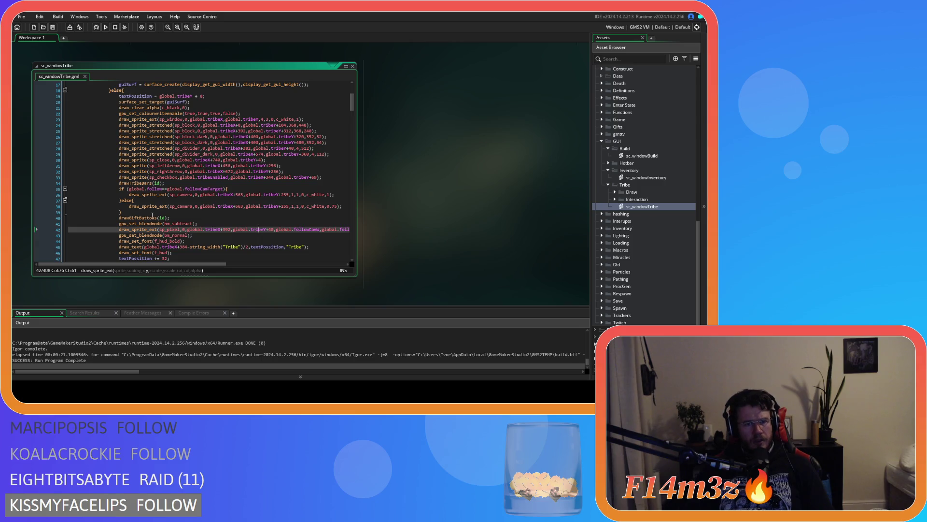
scroll(177, 218, down, 2)
scroll(177, 218, up, 1)
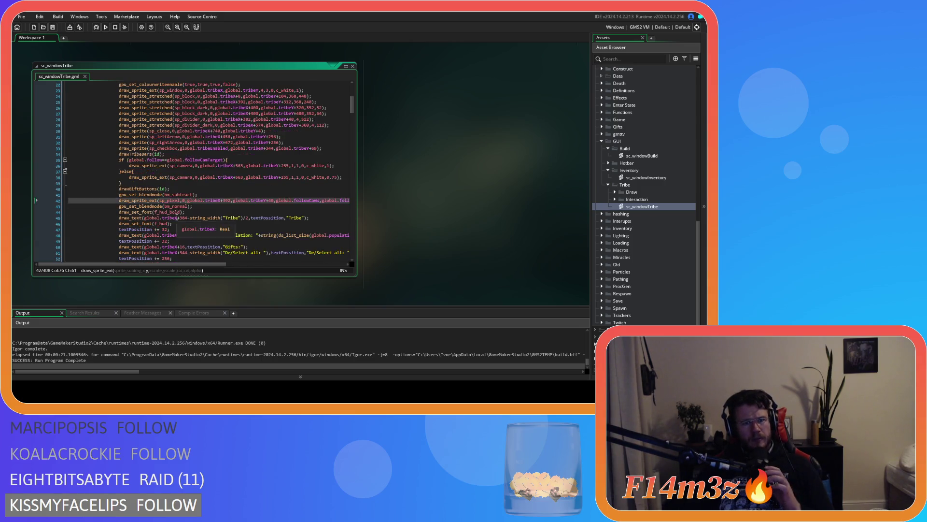
double_click(175, 206)
drag(147, 196, 203, 195)
double_click(181, 206)
click(192, 206)
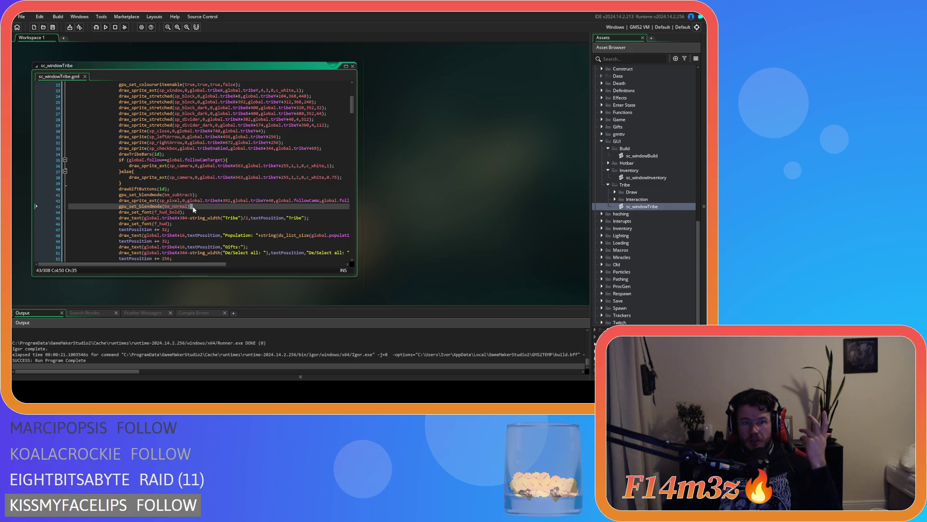
scroll(192, 208, up, 3)
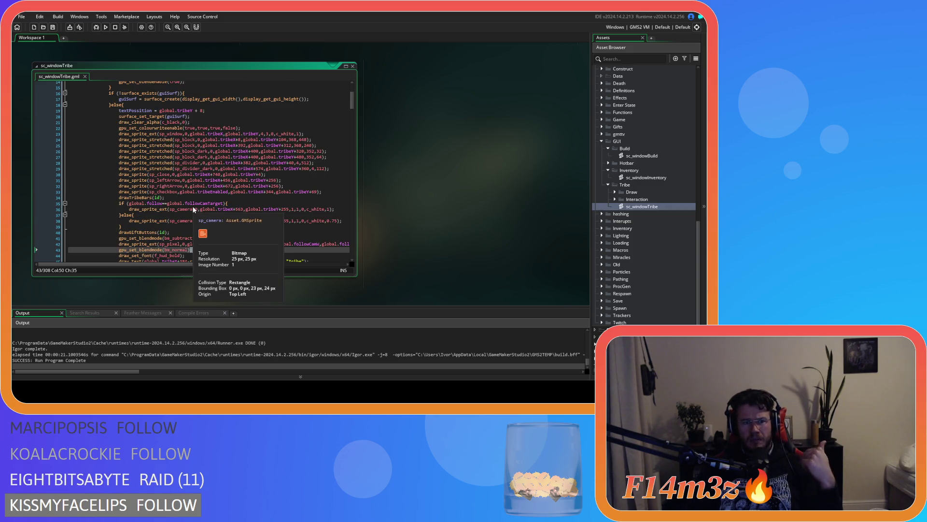
scroll(192, 205, up, 3)
scroll(202, 154, down, 1)
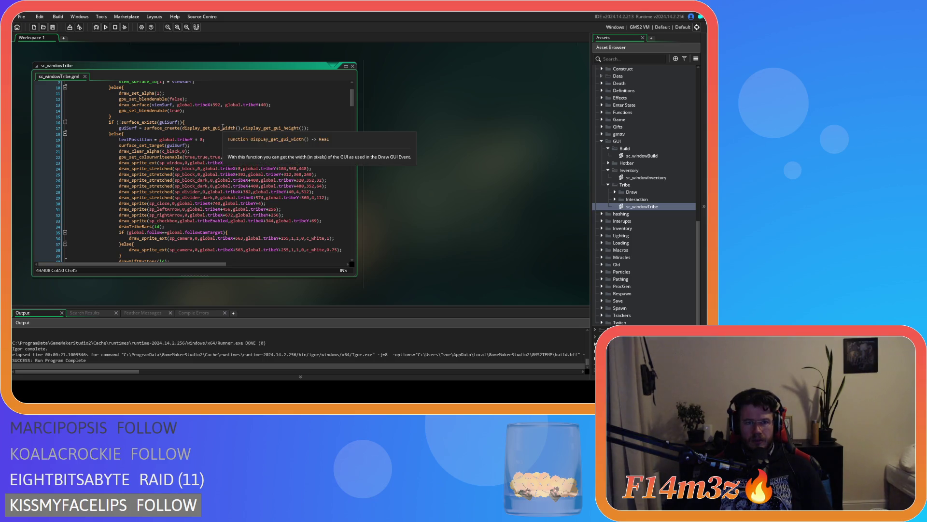
click(139, 157)
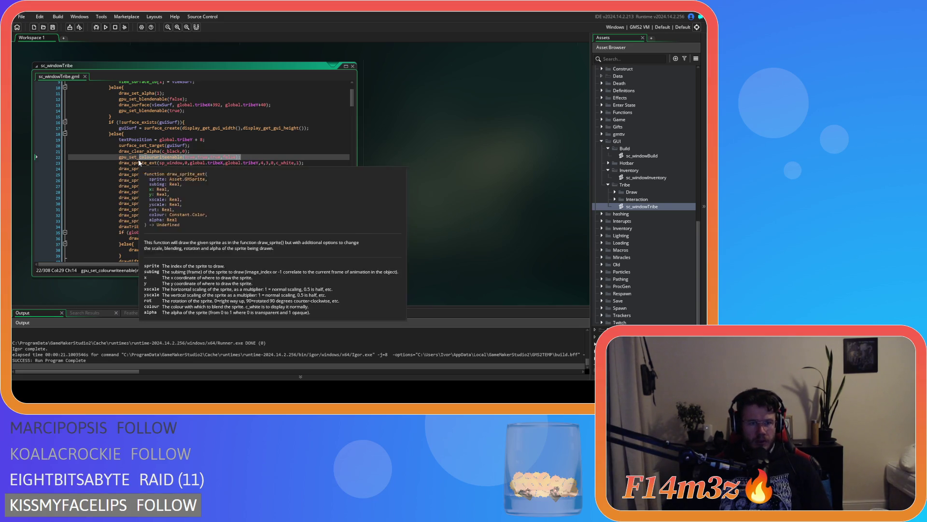
Rewrite line 22 as gpu_set_blendmode_ext(bm_one,bm_inv_src_alpha); and copy it
text(blendmode_ext()
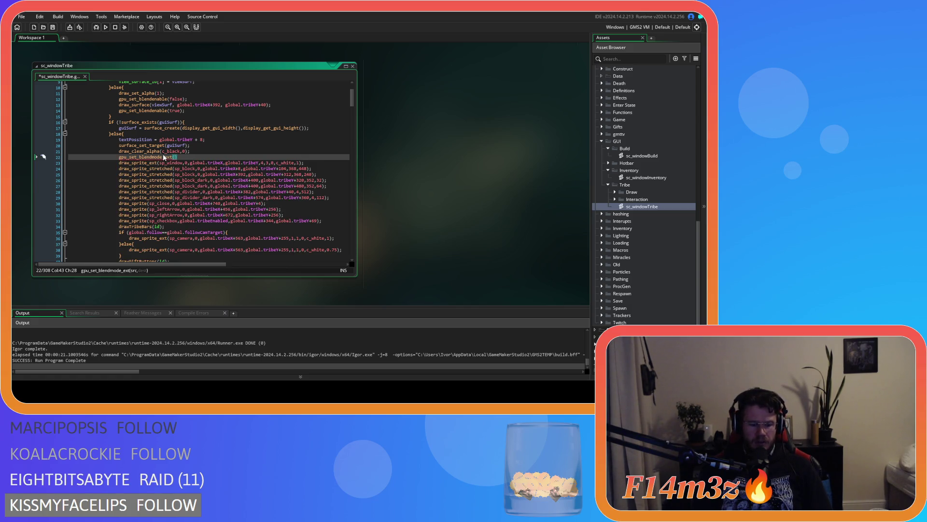
text(bm_one,)
text(bm)
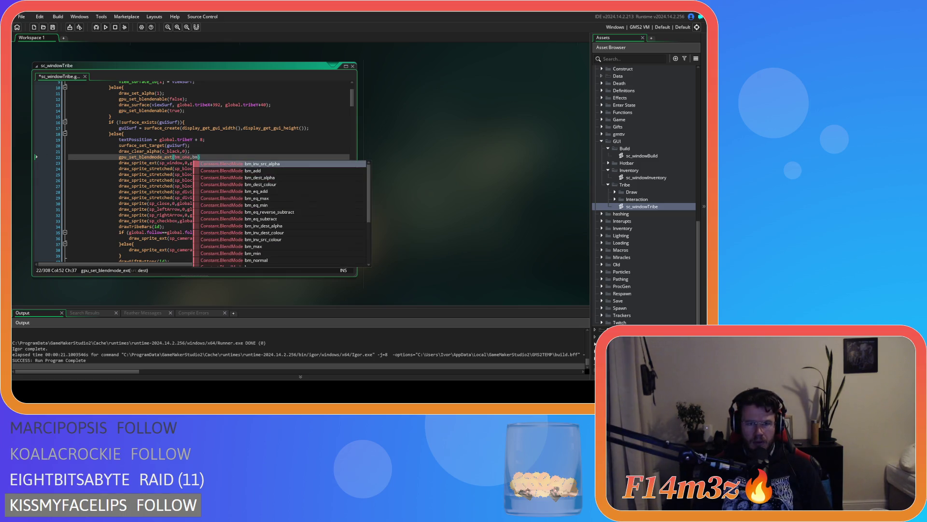
text(_inv)
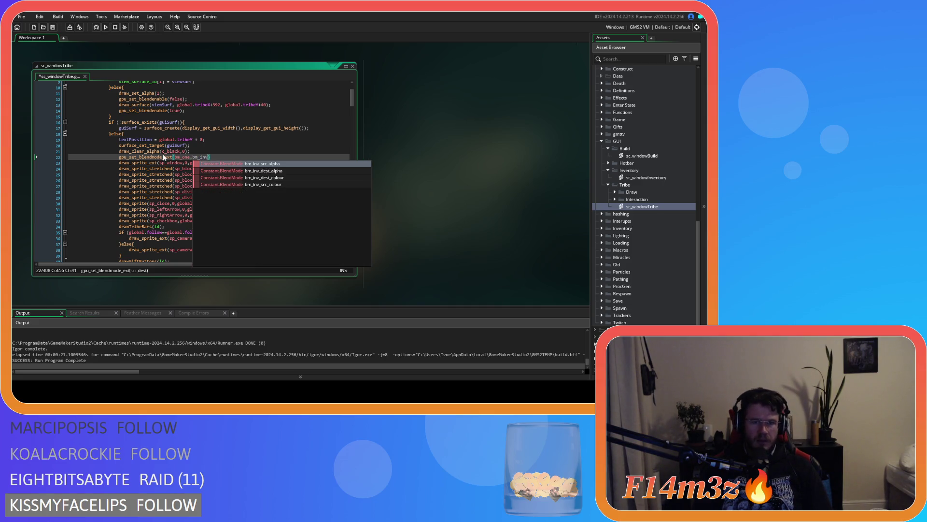
key(Return)
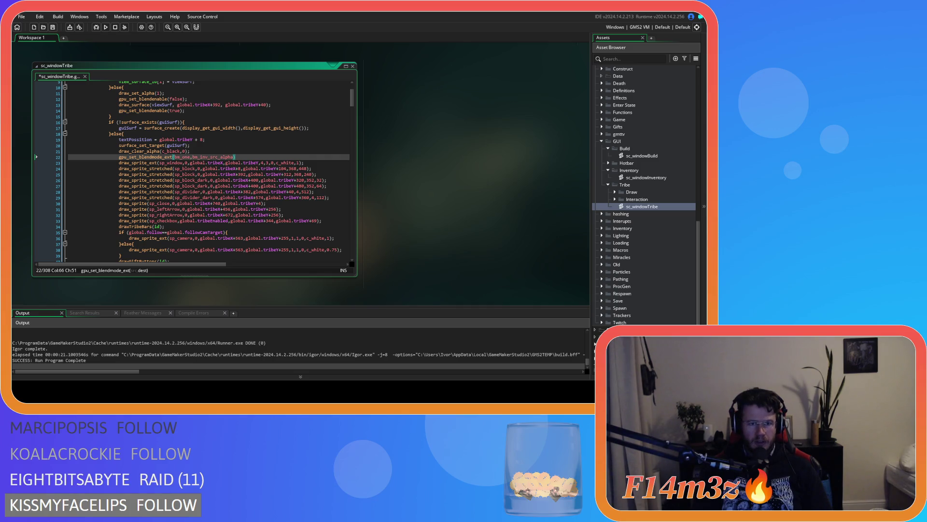
text();)
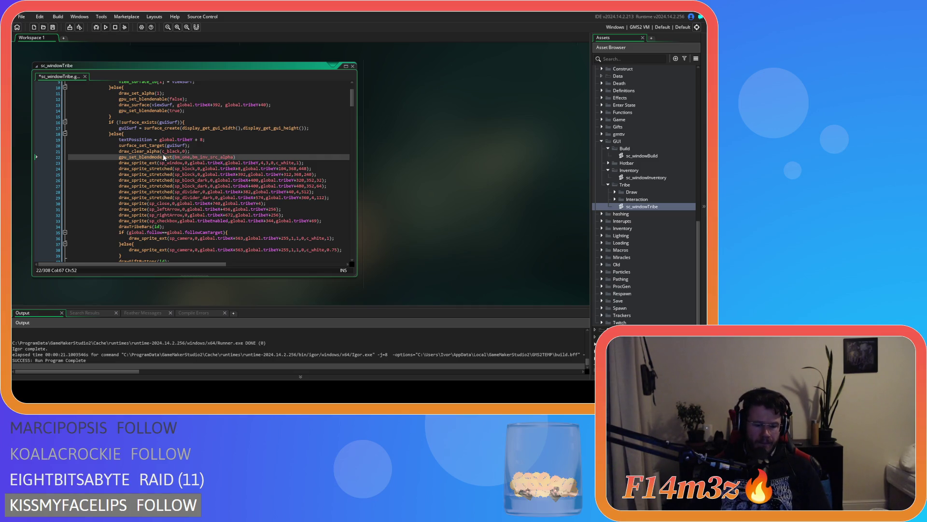
drag(238, 157, 137, 153)
click(189, 158)
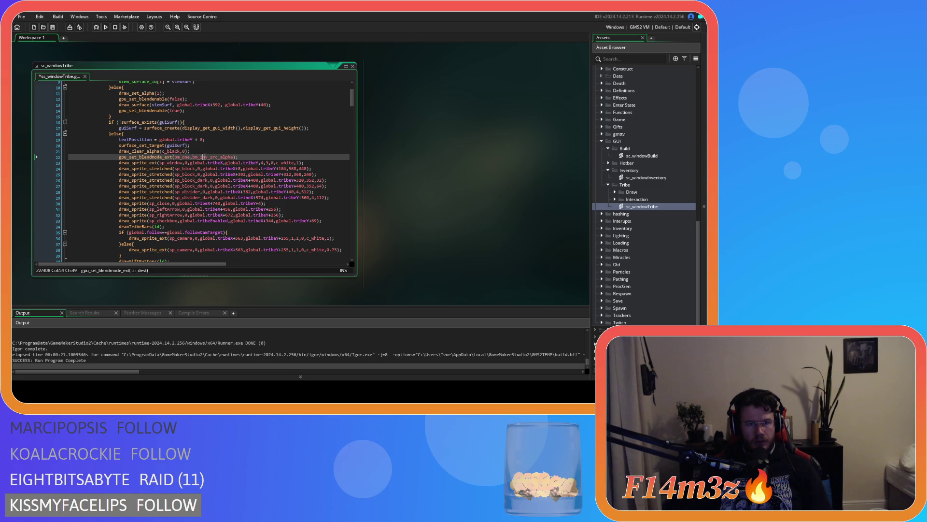
click(243, 157)
drag(243, 157, 119, 157)
key(ctrl+c)
Replace the gpu_set_blendmode(bm_normal) reset on line 43 with the pasted premultiplied blend call
scroll(185, 222, down, 2)
scroll(185, 221, down, 4)
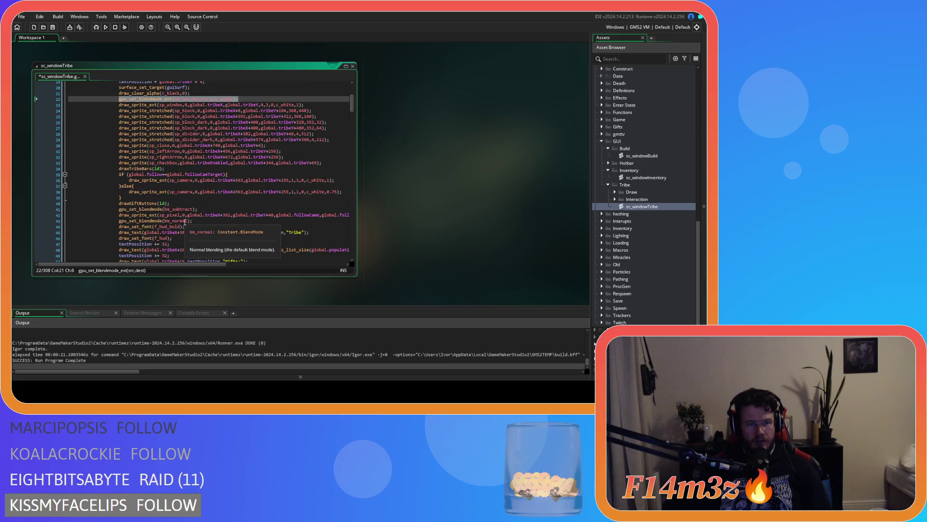
drag(192, 191, 120, 191)
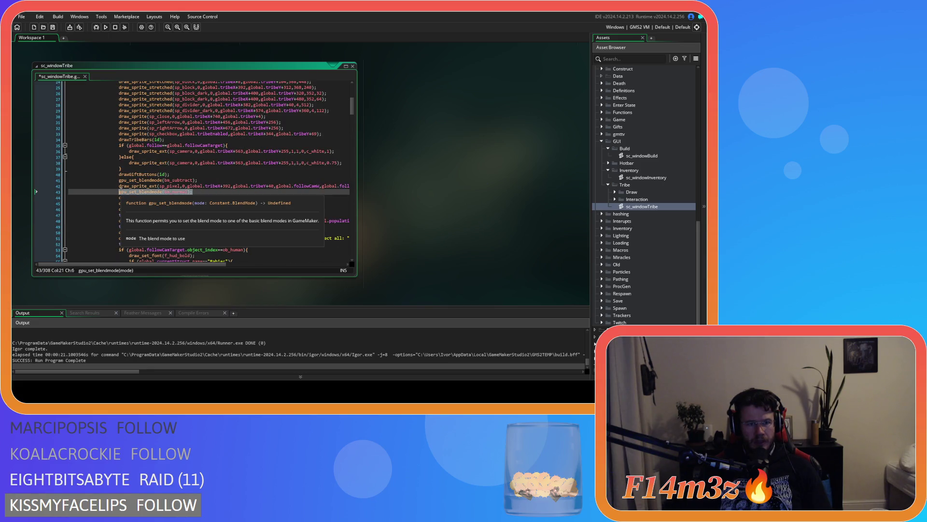
key(Left)
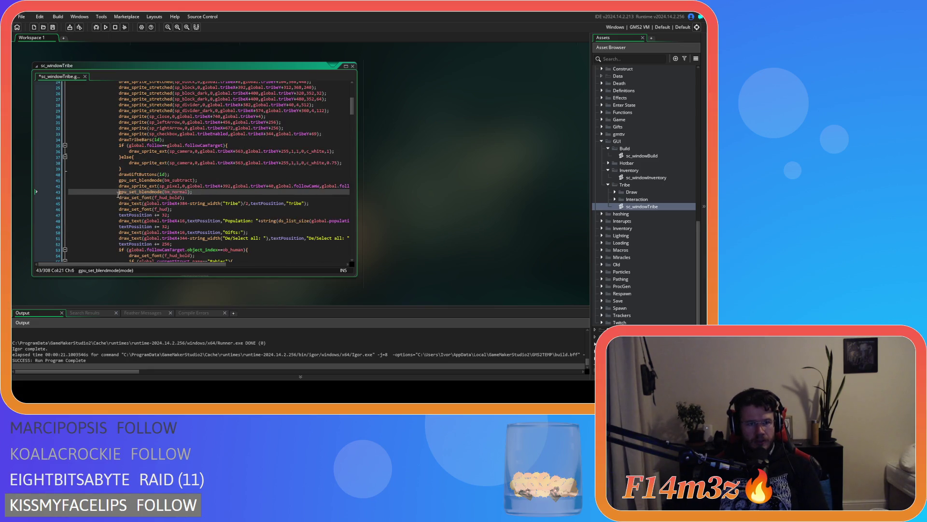
key(Return)
key(Up)
key(ctrl+v)
drag(192, 197, 120, 202)
key(ctrl+c)
key(BackSpace)
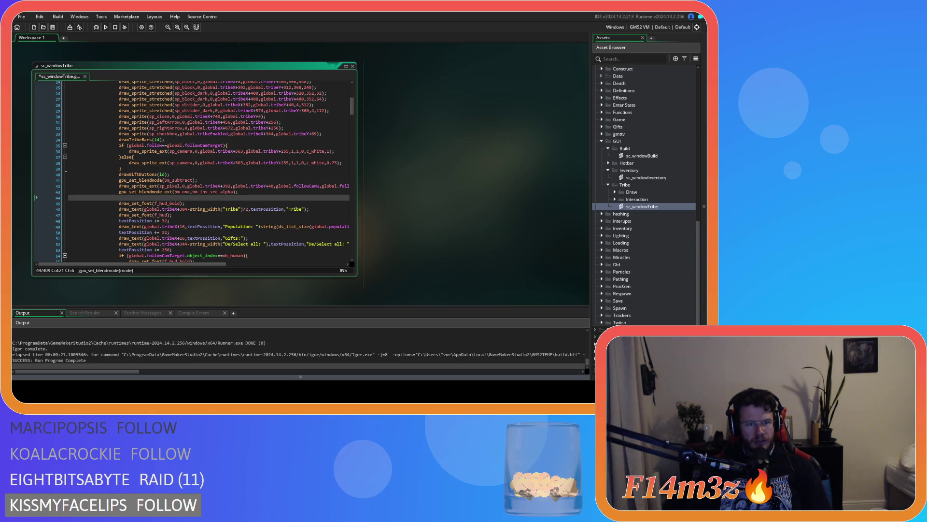
Add gpu_set_blendmode(bm_normal); after draw_surface(guiSurf,0,0), save, and run the game
scroll(174, 205, down, 4)
key(BackSpace)
key(BackSpace)
key(BackSpace)
key(BackSpace)
scroll(174, 205, down, 17)
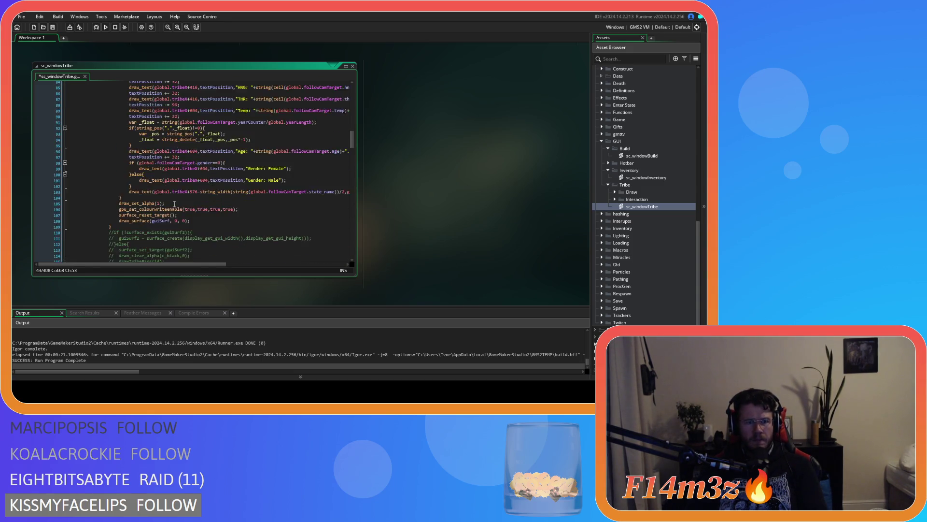
click(201, 193)
key(Return)
key(ctrl+v)
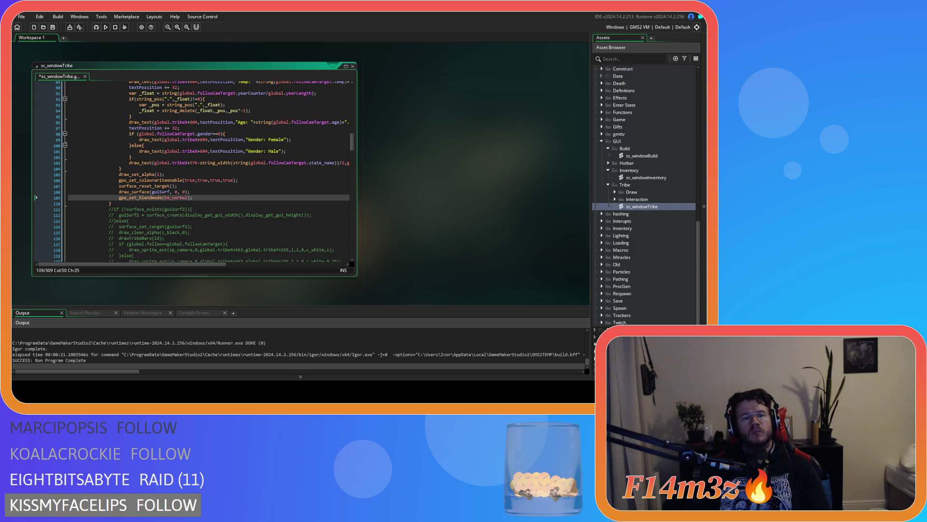
click(239, 191)
key(ctrl+s)
key(F5)
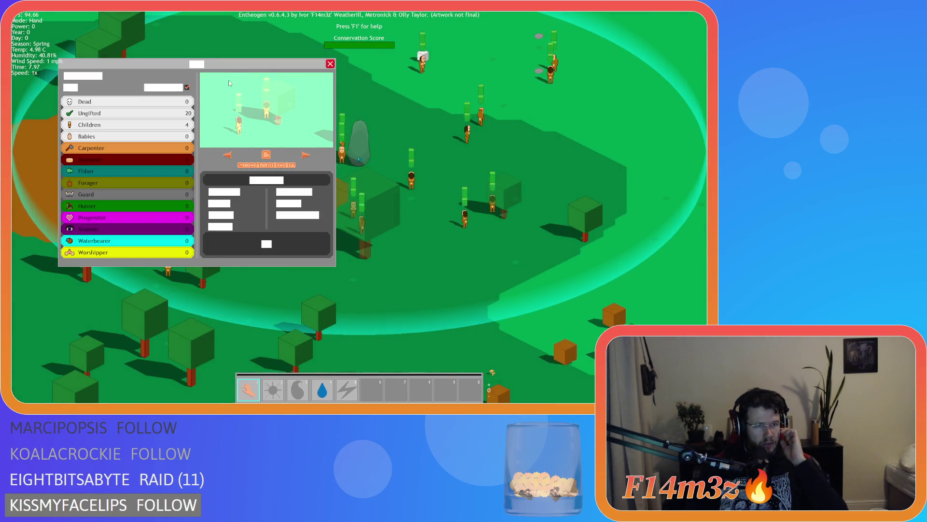
Drag the Tribe panel across the map, close it, and quit the game
mouse_move(230, 64)
mouse_down()
mouse_move(289, 73)
mouse_move(277, 66)
mouse_move(235, 97)
mouse_move(255, 74)
mouse_move(343, 135)
mouse_move(212, 97)
mouse_move(320, 88)
mouse_move(288, 82)
mouse_move(267, 96)
mouse_move(237, 95)
mouse_up()
key(Escape)
key(Escape)
key(Return)
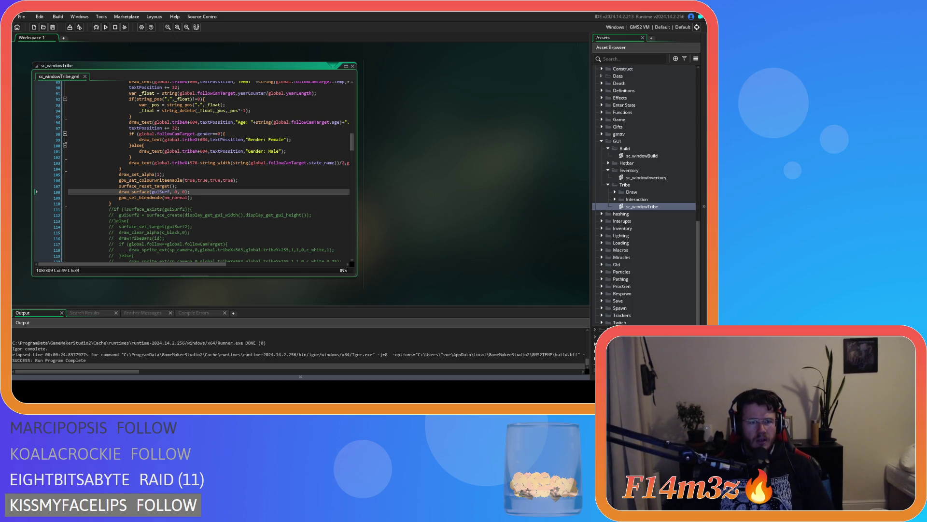
scroll(272, 228, up, 10)
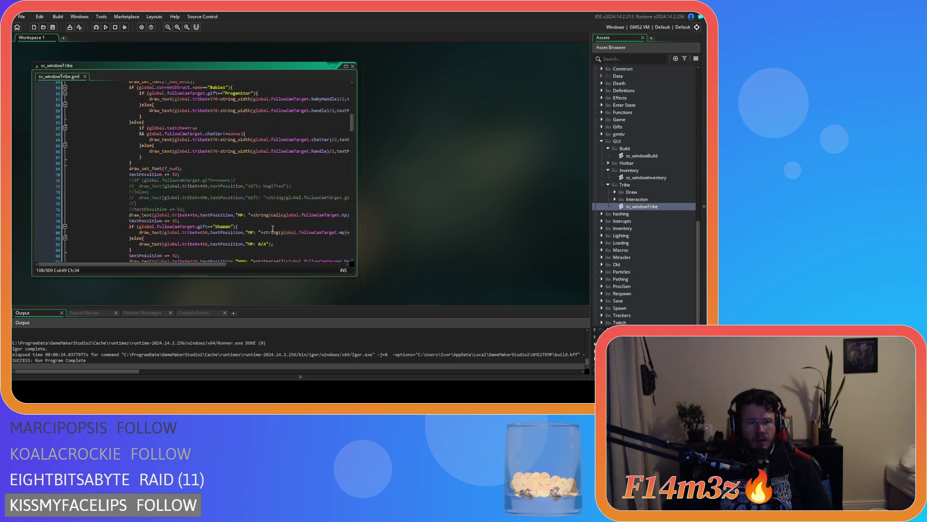
scroll(273, 228, up, 5)
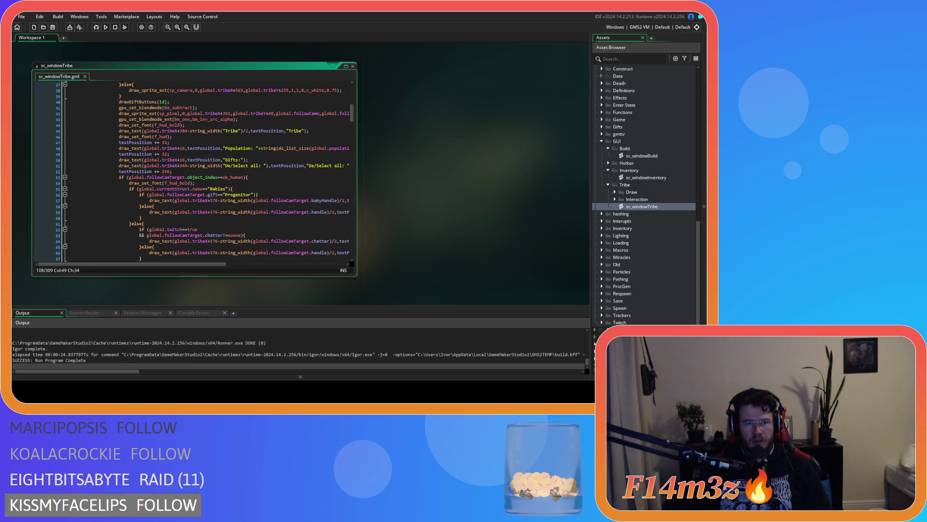
scroll(241, 206, up, 12)
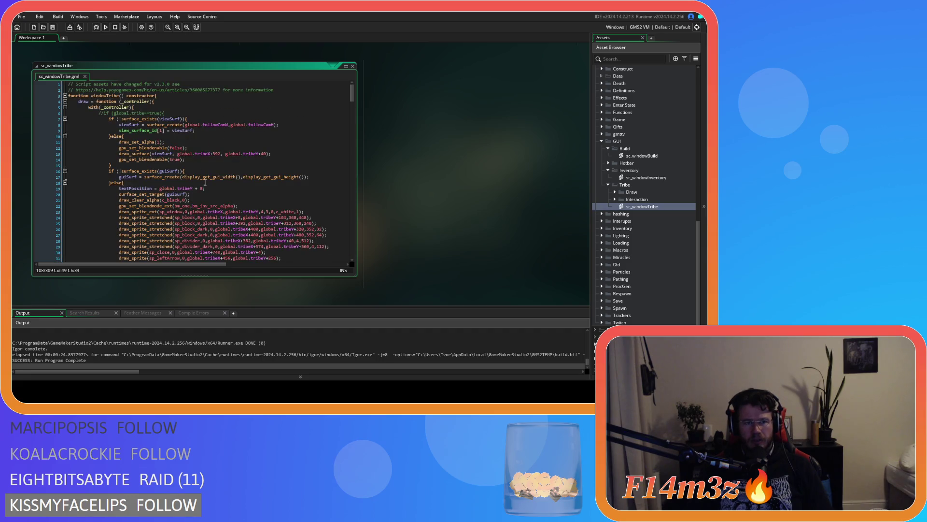
click(223, 200)
click(268, 205)
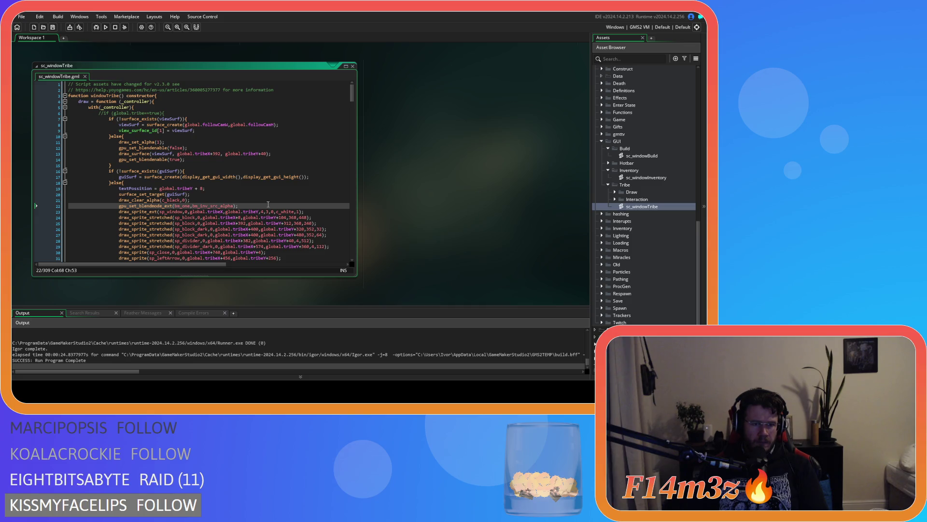
key(Return)
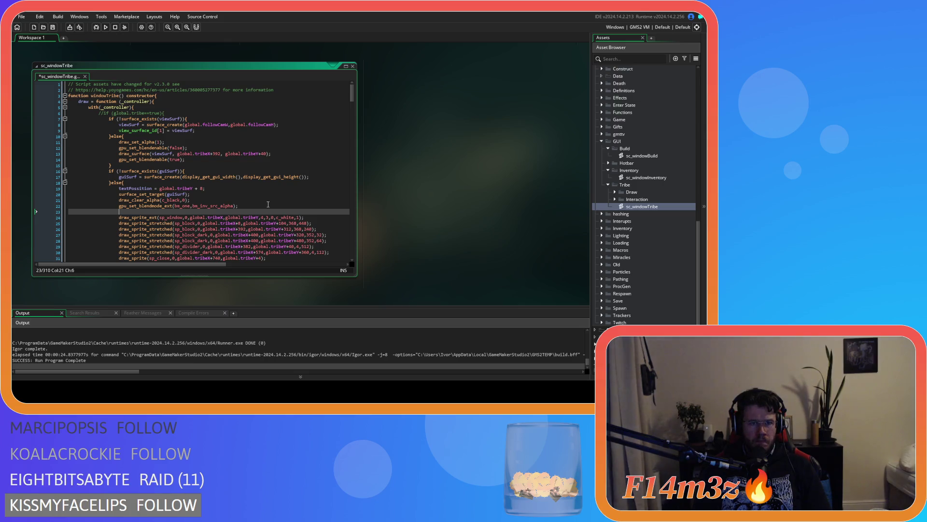
text(shader_set)
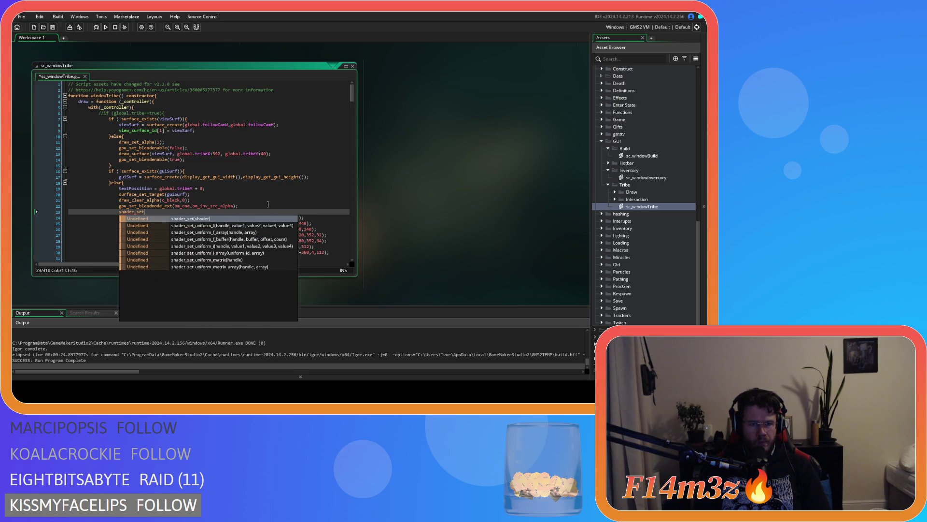
text((shaa)
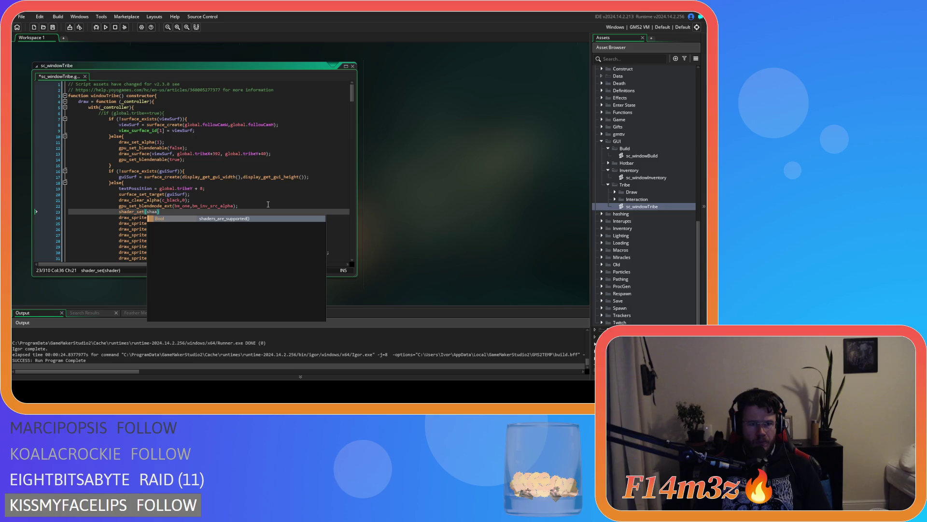
key(BackSpace)
key(BackSpace)
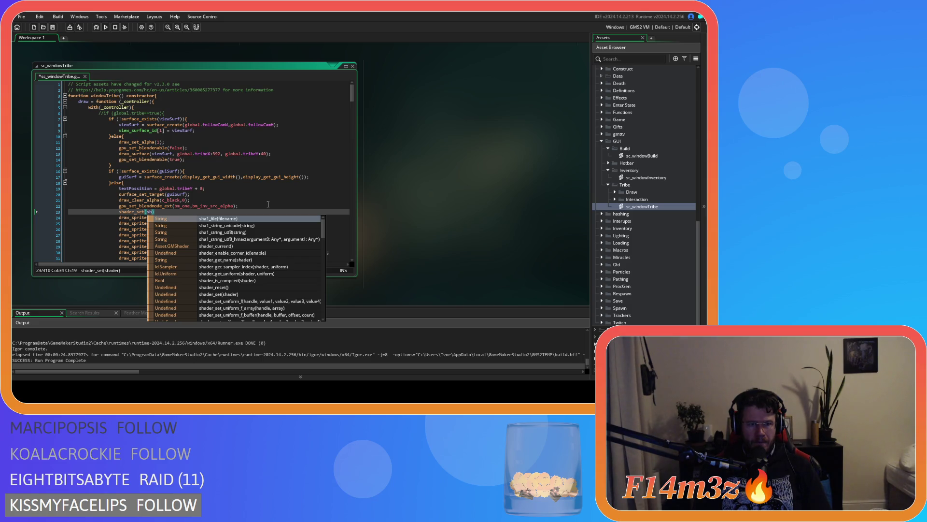
text(d)
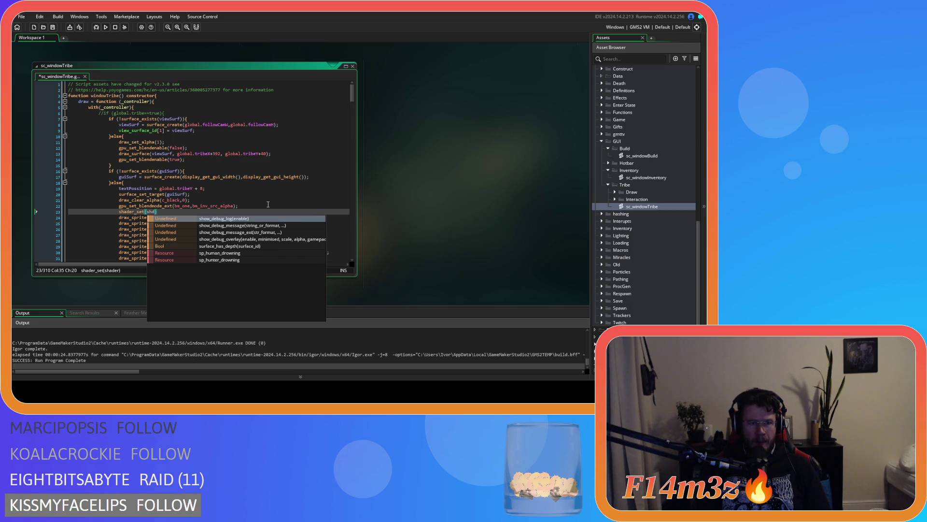
click(165, 210)
drag(166, 211, 46, 206)
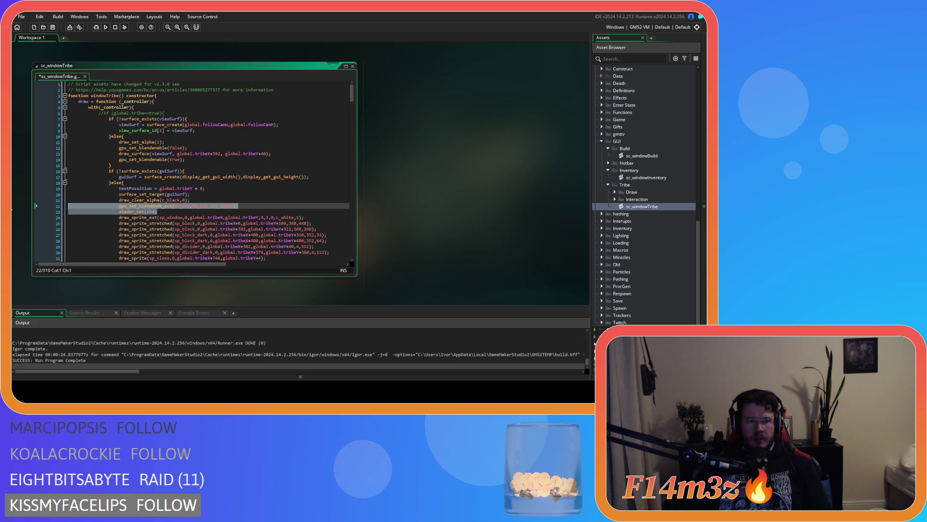
key(ctrl+z)
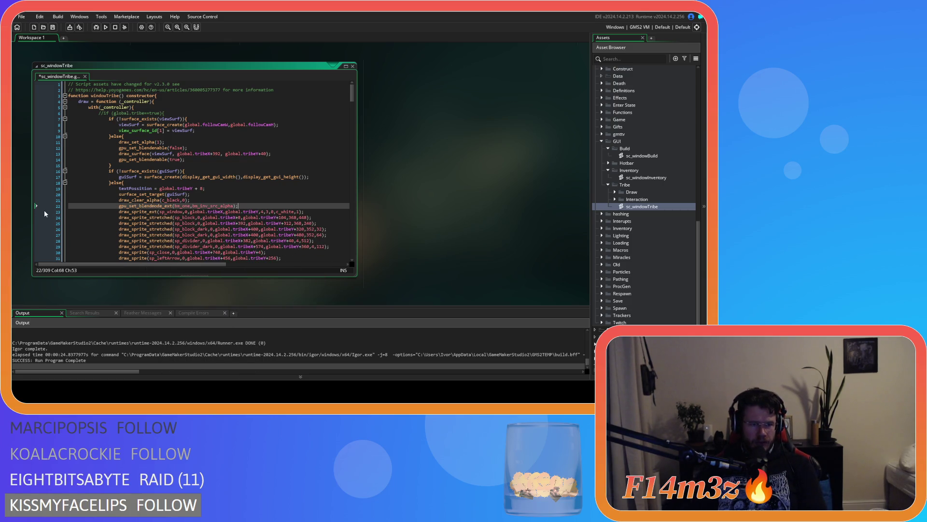
mouse_move(155, 235)
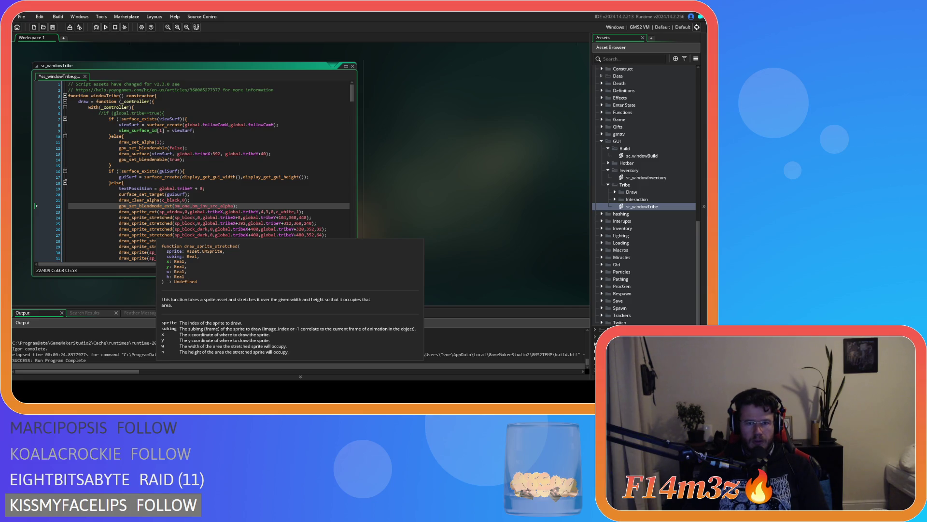
drag(182, 229, 182, 235)
scroll(289, 215, down, 5)
scroll(290, 215, up, 5)
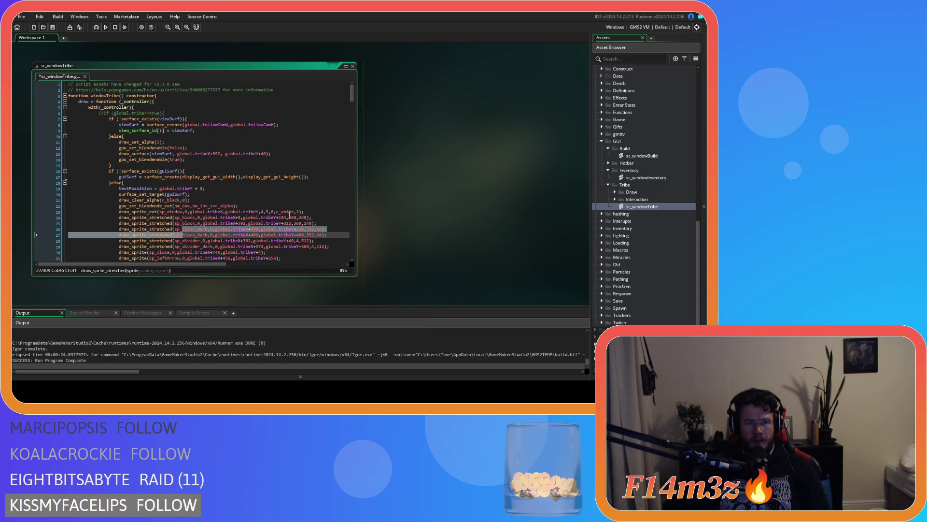
click(204, 188)
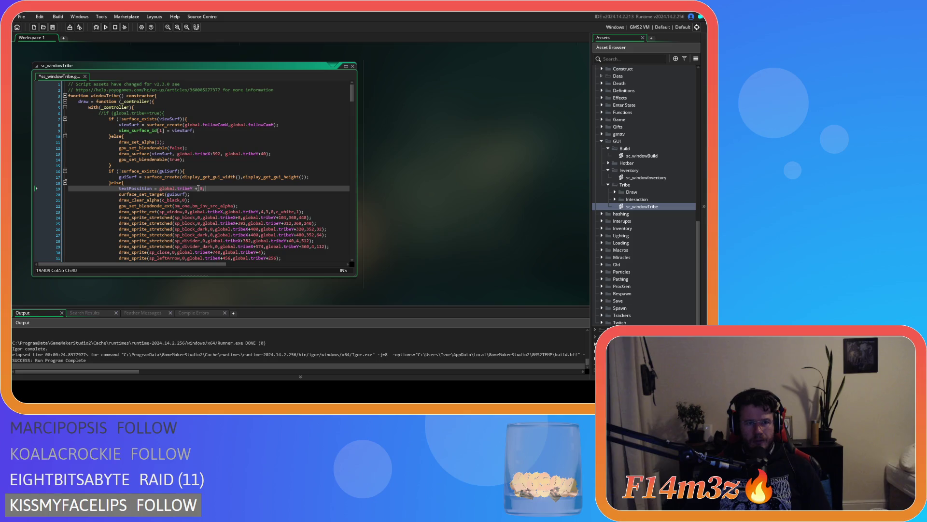
click(245, 205)
key(Return)
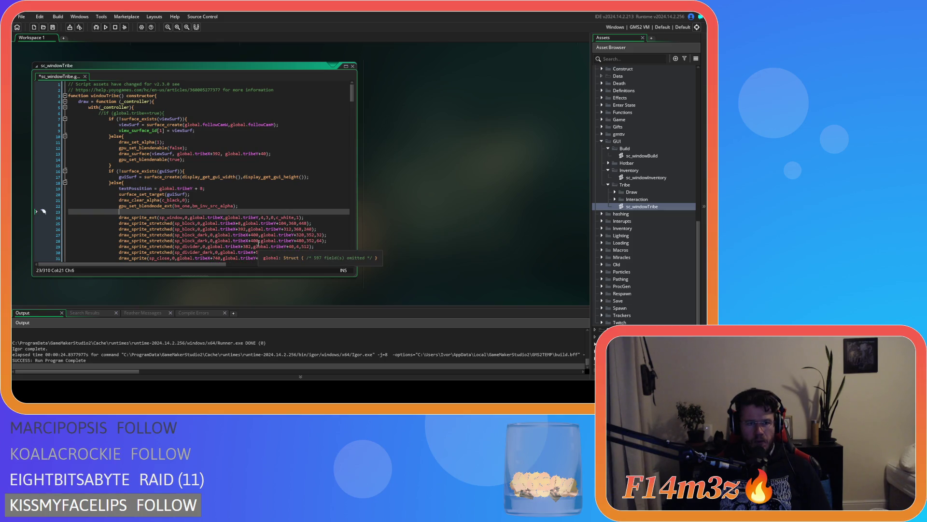
key(ctrl+z)
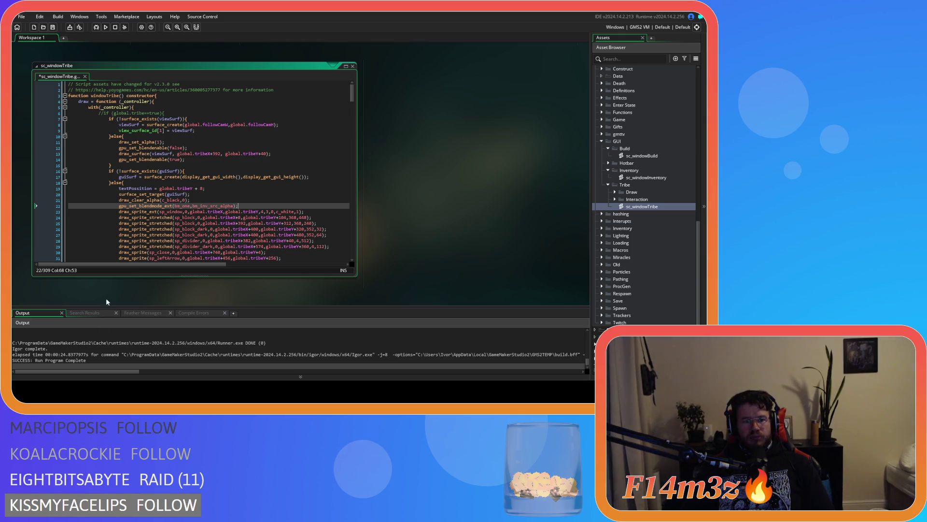
Undo the blend-mode paste so gpu_set_colourwriteenable(true,true,true,false) and bm_normal return
double_click(135, 212)
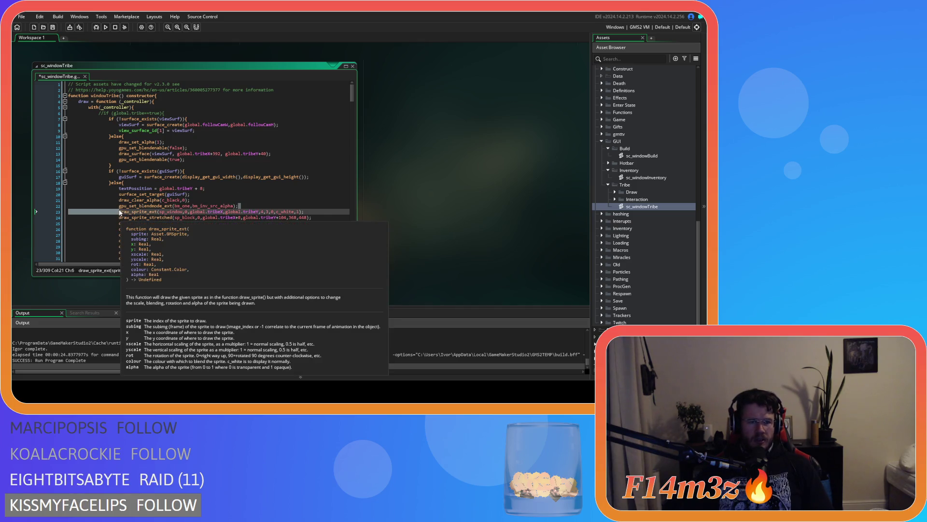
drag(237, 206, 121, 205)
scroll(248, 223, down, 10)
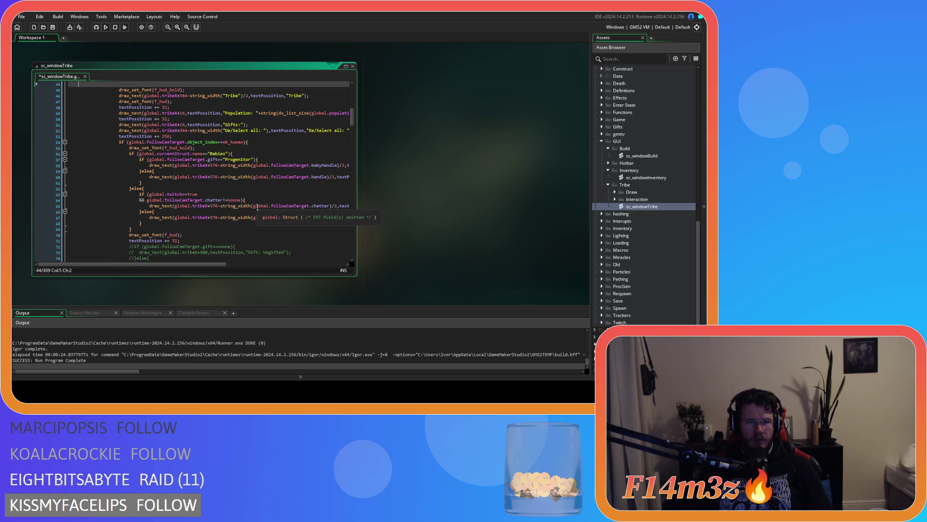
key(ctrl+v)
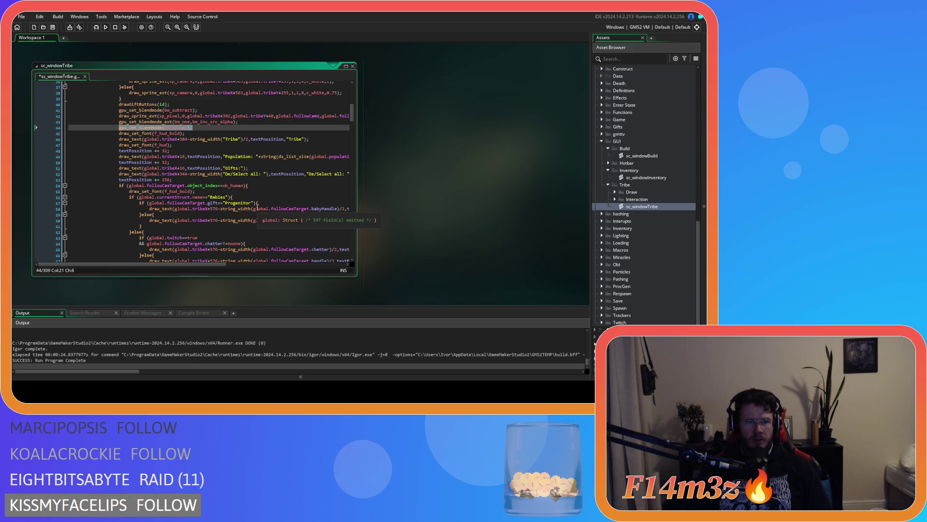
key(ctrl+z)
key(ctrl+z)
key(ctrl+z)
key(ctrl+z)
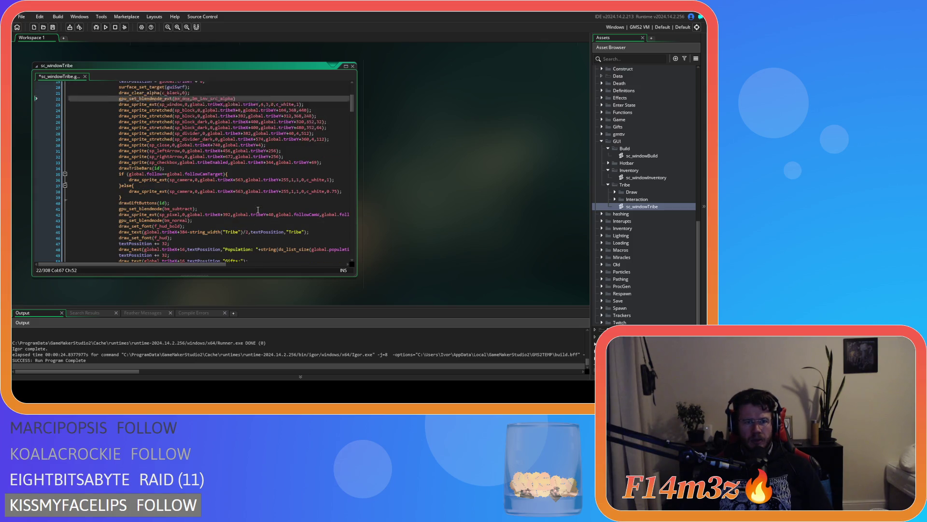
key(ctrl+z)
key(ctrl+z)
key(ctrl+z)
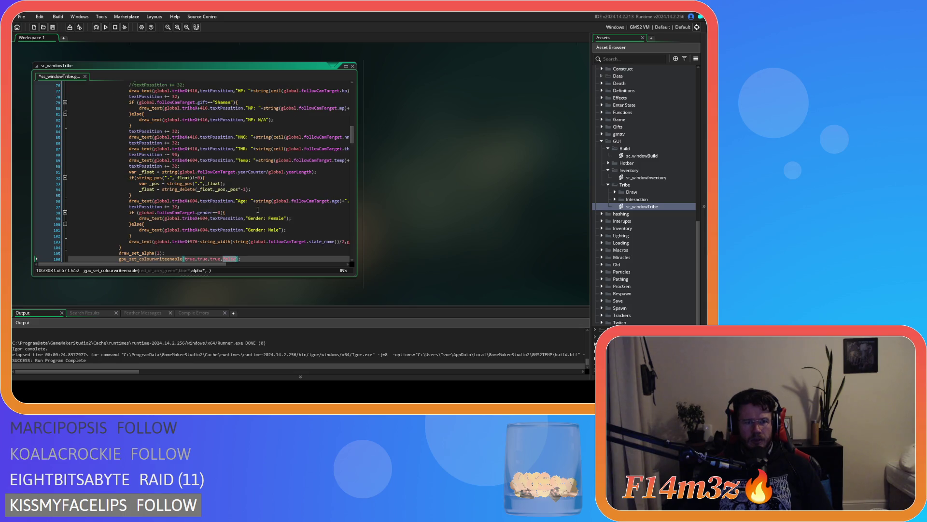
scroll(258, 209, up, 20)
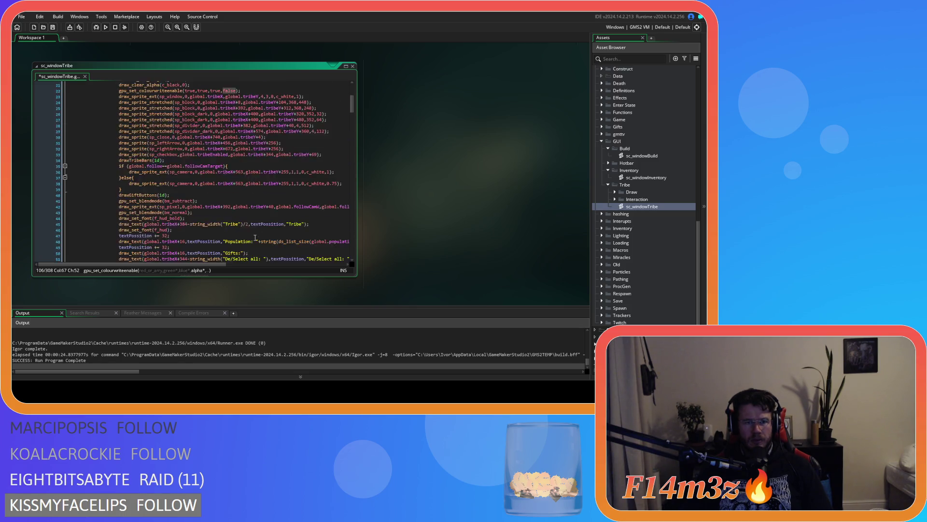
click(247, 208)
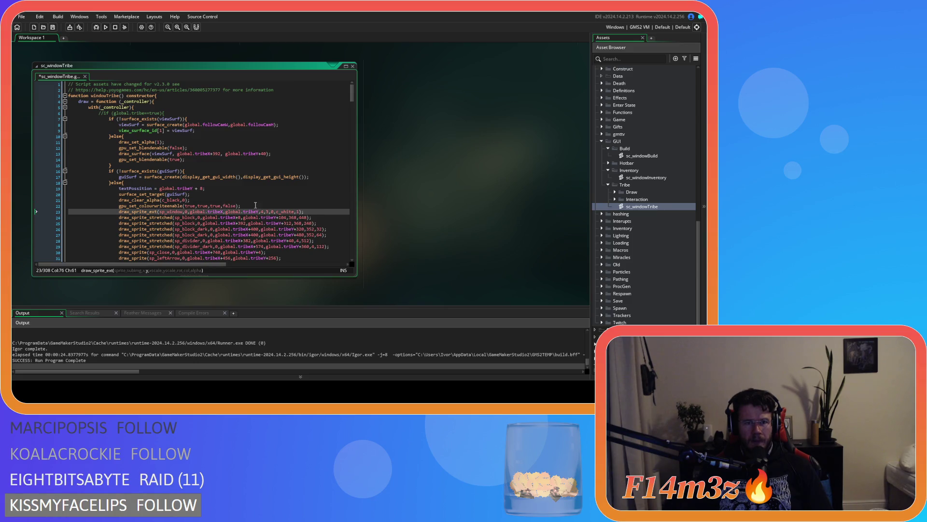
scroll(220, 260, down, 17)
scroll(221, 260, down, 12)
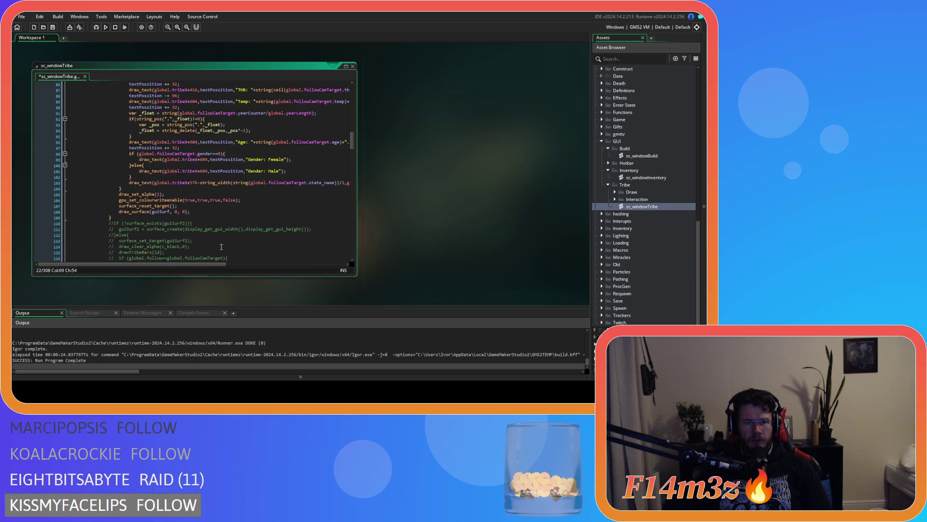
double_click(229, 199)
text(true)
key(ctrl+s)
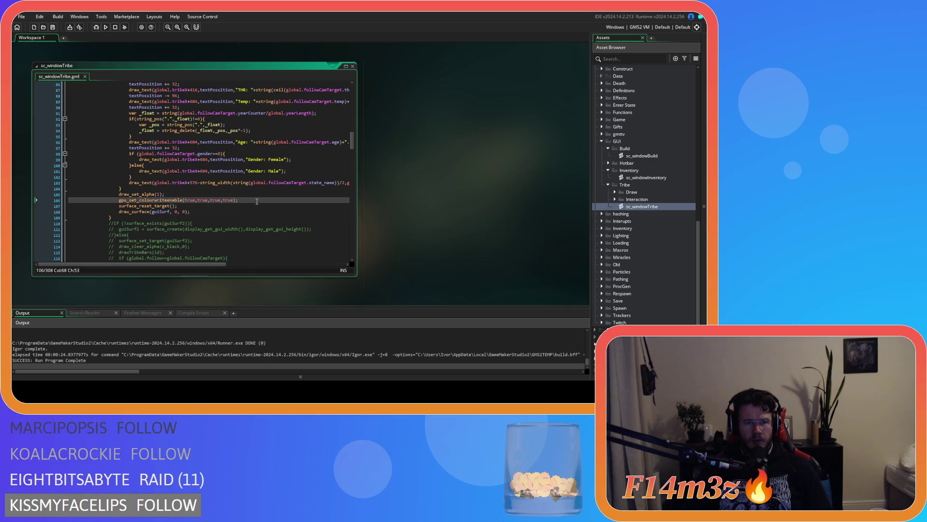
drag(257, 201, 32, 194)
key(BackSpace)
key(Down)
key(BackSpace)
click(204, 202)
key(Return)
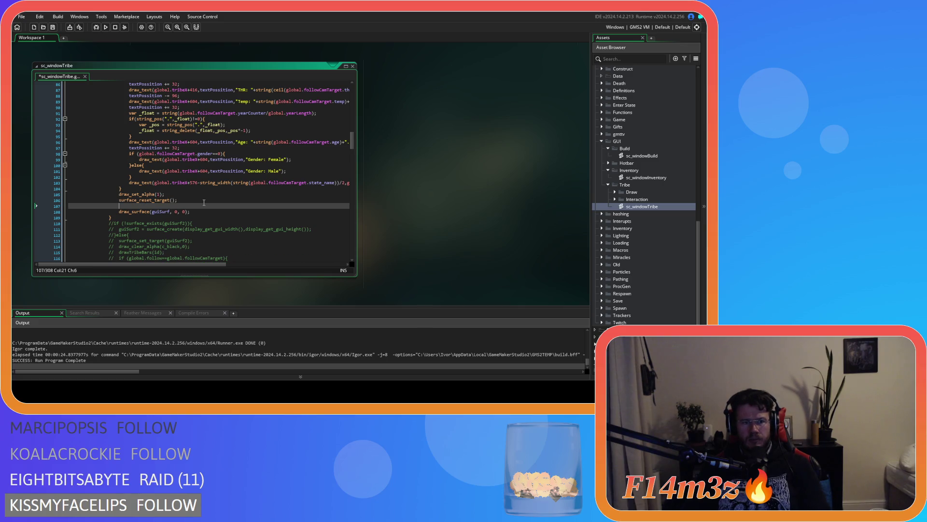
key(Delete)
key(End)
key(Return)
text(gpu_set_colourwriteenable(true,true,true,true);)
key(F5)
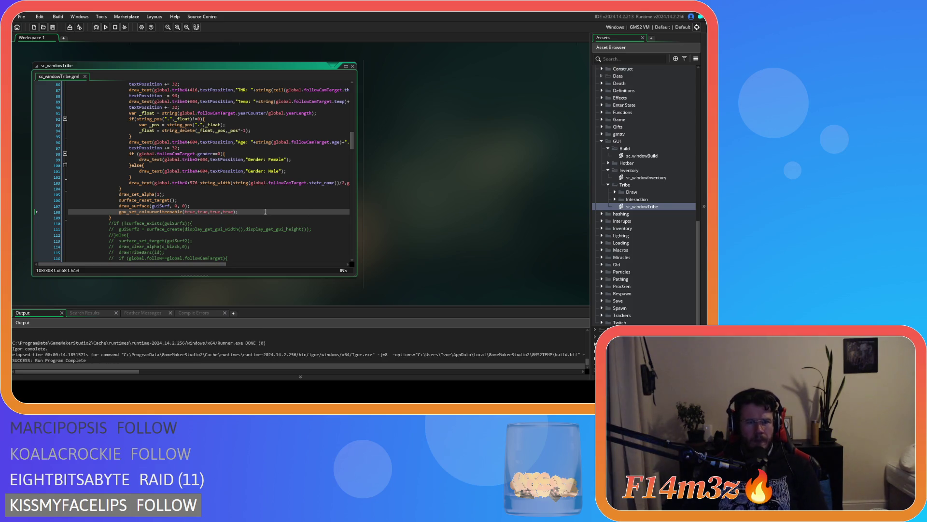
key(shift+Home)
key(alt+Up)
key(alt+Up)
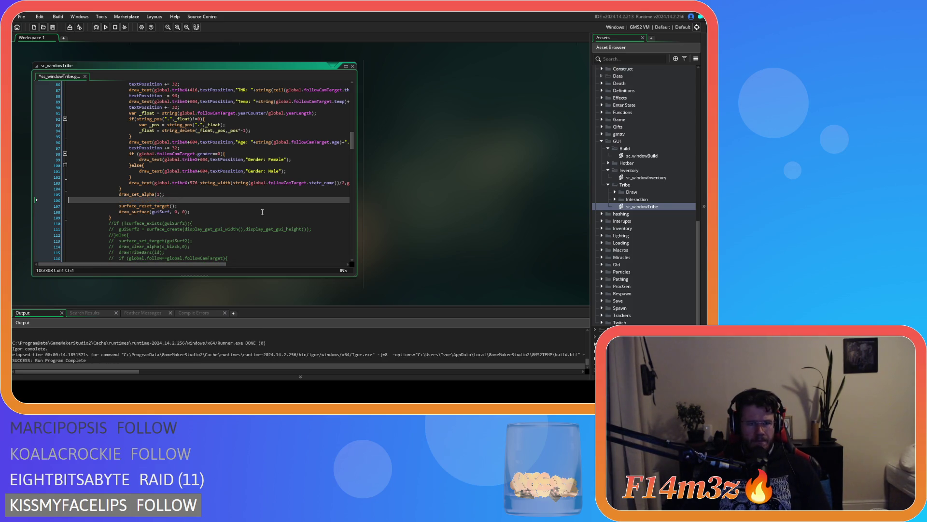
key(ctrl+z)
key(ctrl+z)
key(ctrl+s)
scroll(262, 211, up, 10)
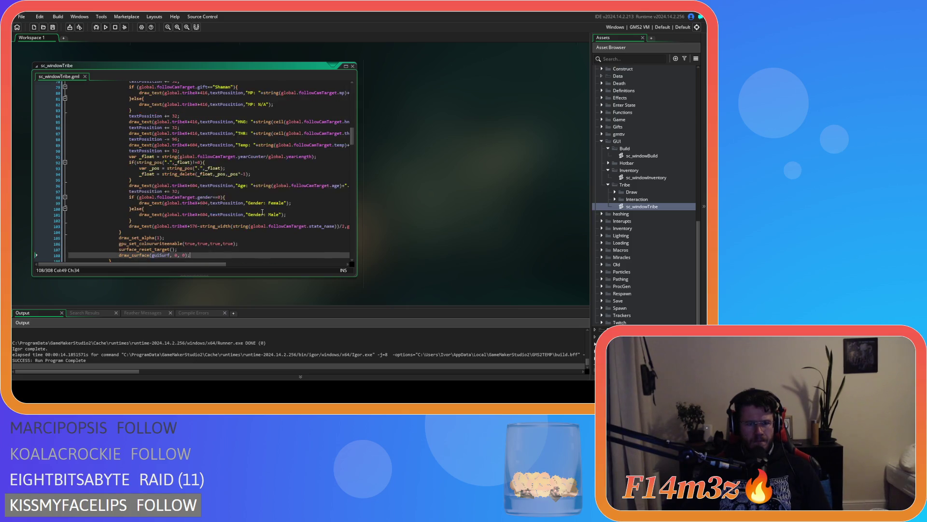
scroll(262, 211, up, 7)
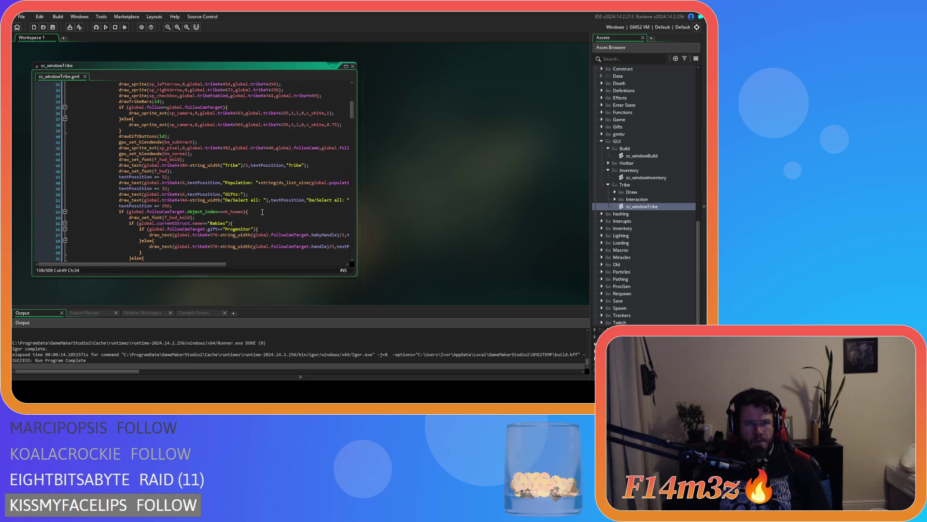
scroll(262, 212, up, 3)
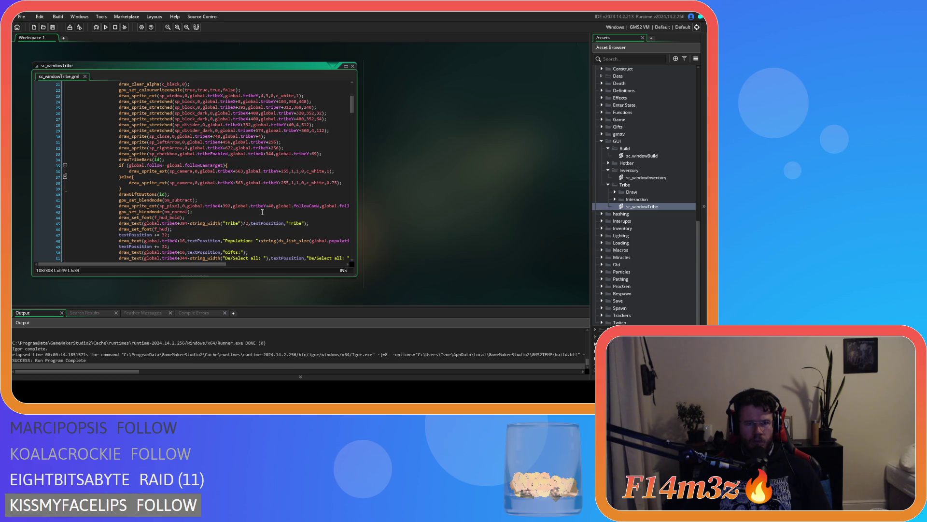
scroll(262, 211, down, 3)
scroll(262, 212, up, 3)
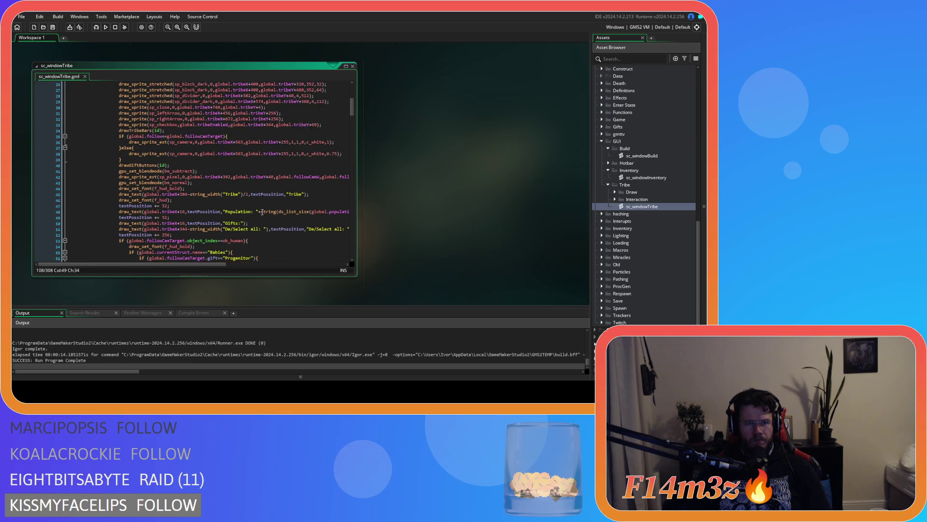
scroll(263, 212, up, 3)
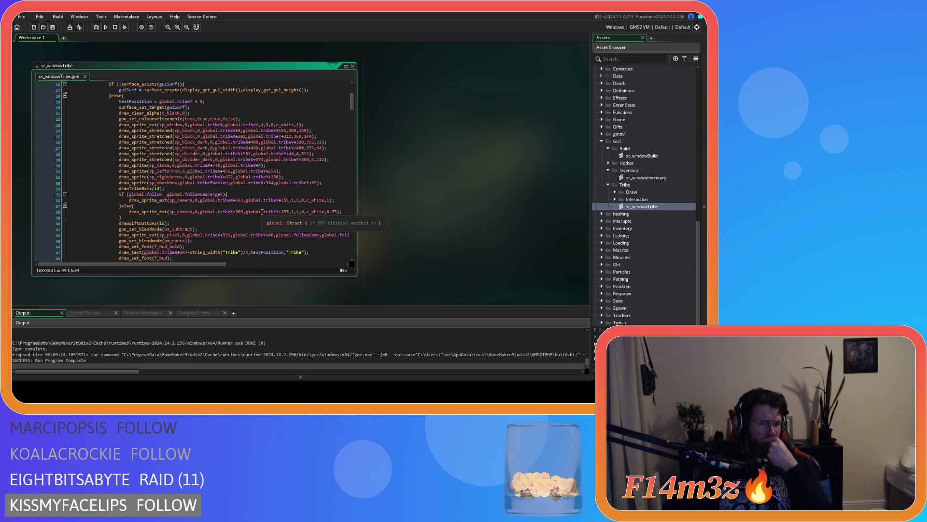
mouse_move(203, 264)
mouse_down()
mouse_move(278, 277)
mouse_move(200, 269)
mouse_up()
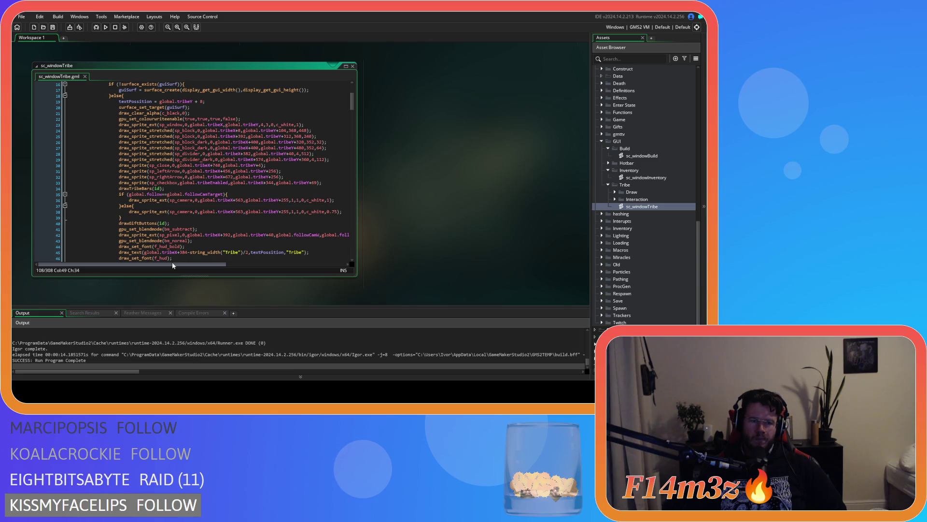
mouse_move(173, 158)
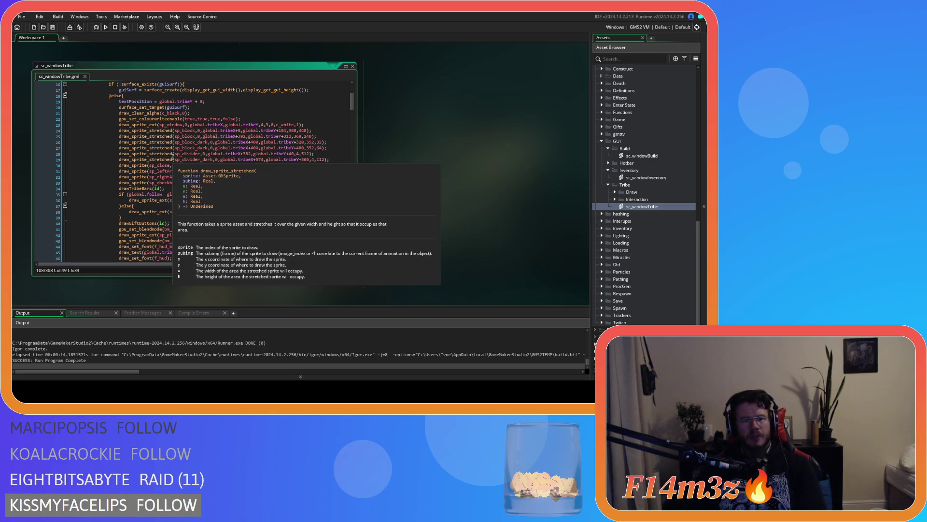
scroll(664, 193, up, 6)
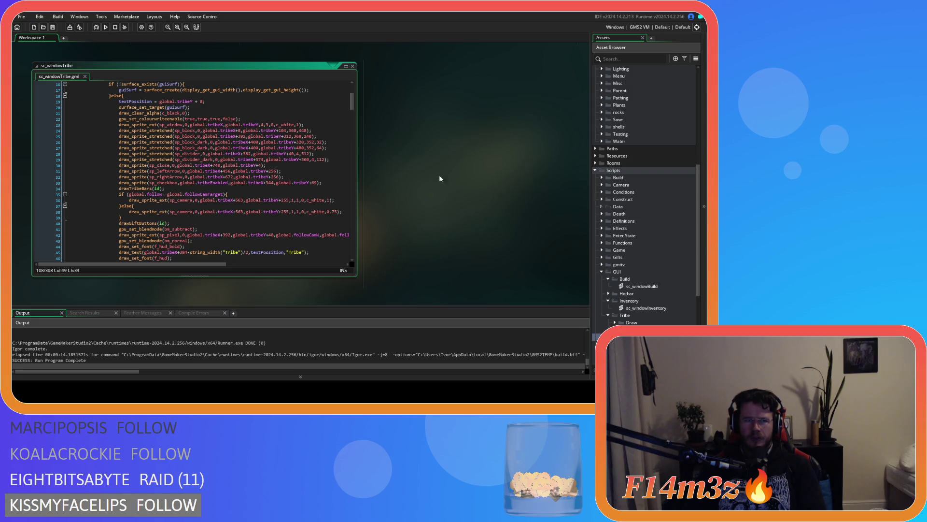
Look through Game Options and File > Preferences, closing each afterwards
click(142, 27)
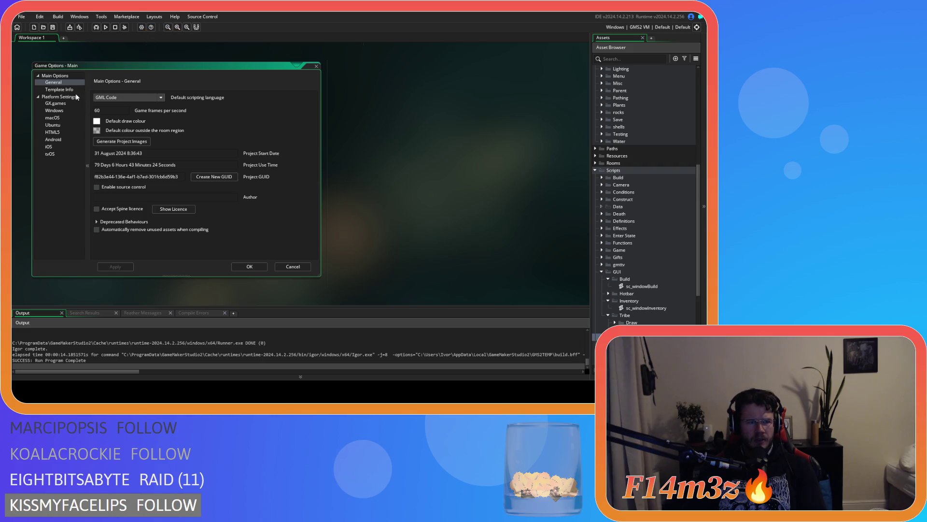
click(317, 66)
click(22, 17)
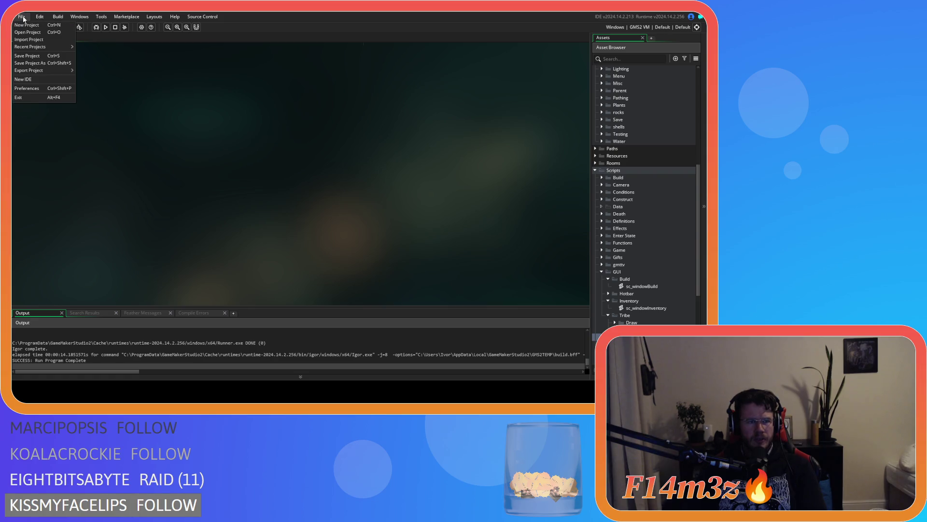
click(36, 88)
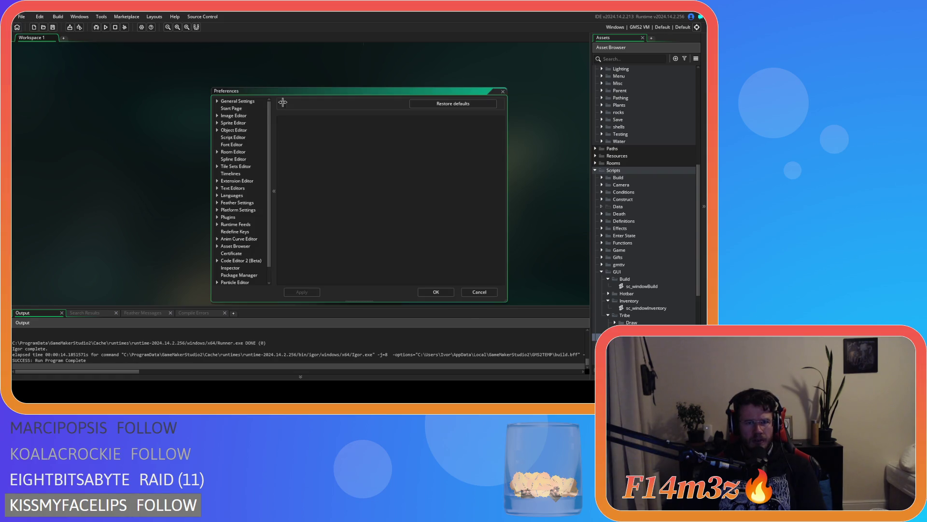
click(503, 92)
click(22, 17)
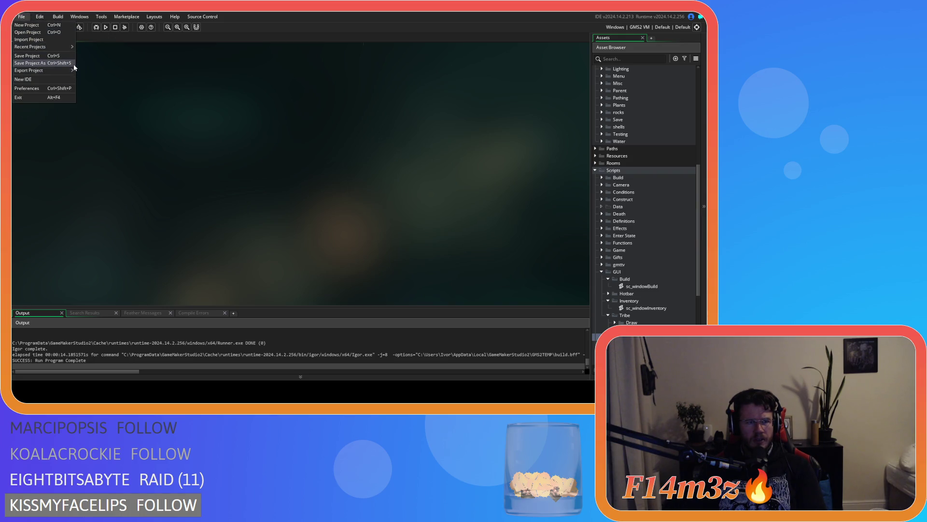
mouse_move(42, 18)
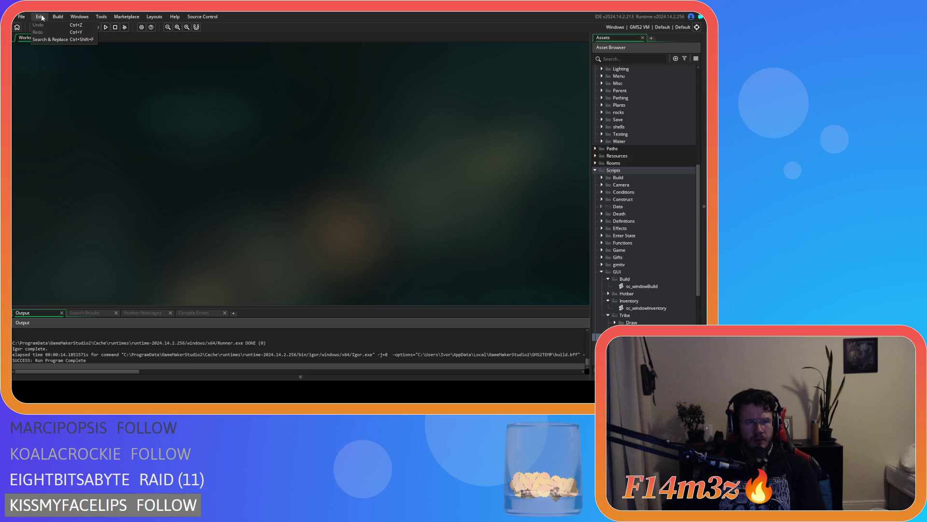
mouse_move(127, 17)
click(181, 61)
click(141, 28)
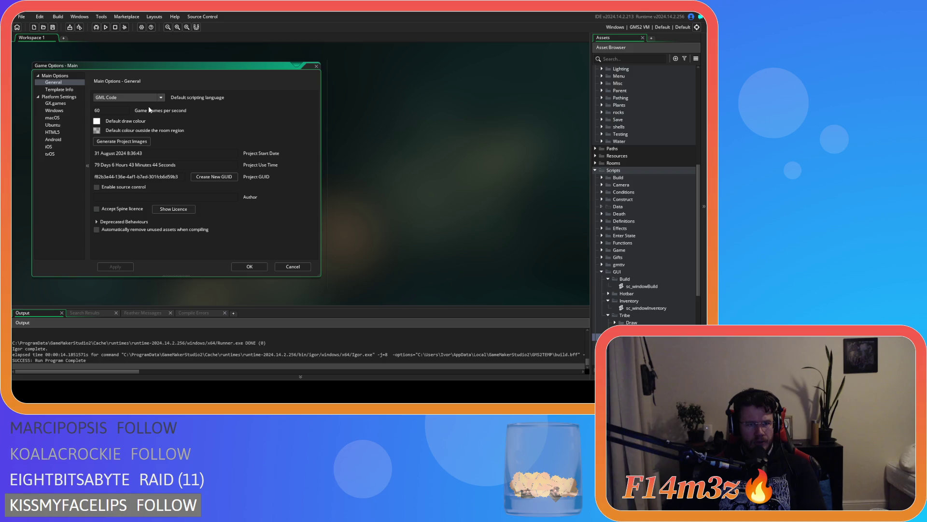
scroll(130, 243, down, 1)
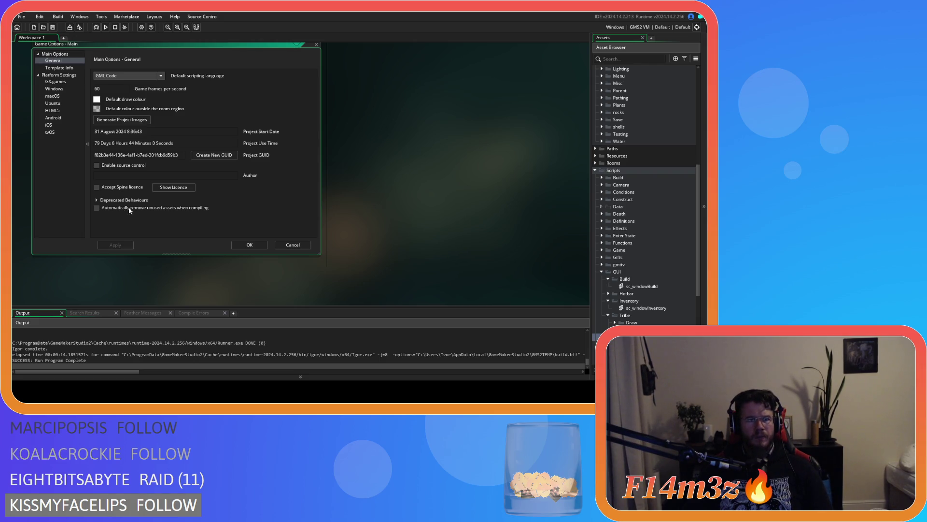
click(285, 245)
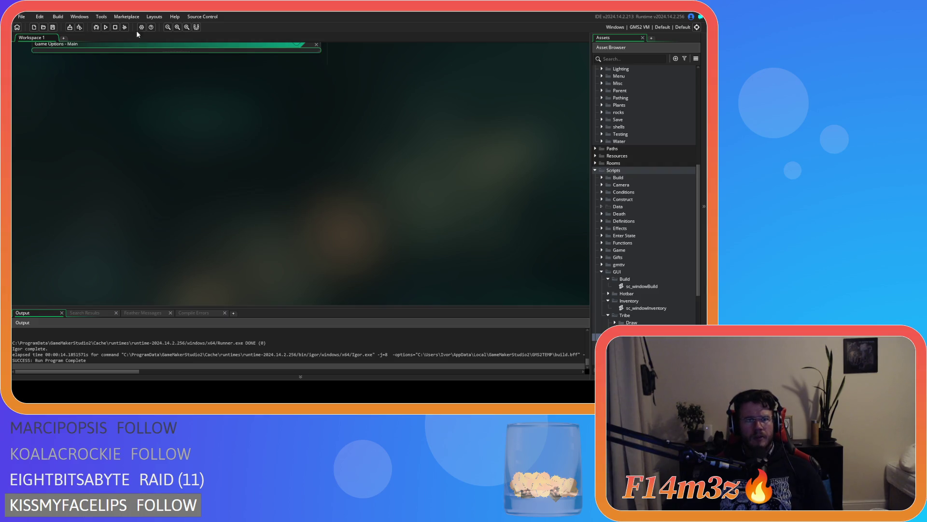
Open and close Tools > Project Tool and Tools > Texture Groups
click(102, 16)
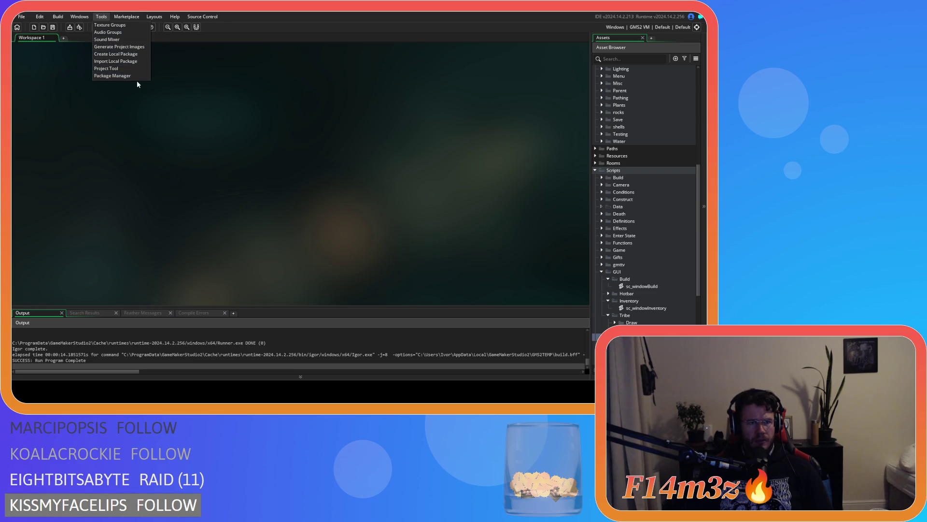
click(111, 68)
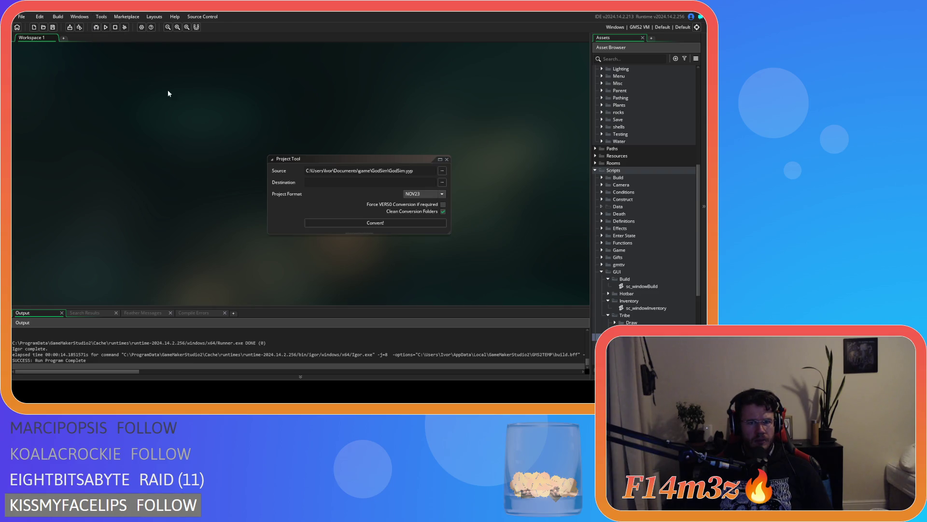
click(447, 158)
click(102, 16)
click(104, 16)
click(106, 18)
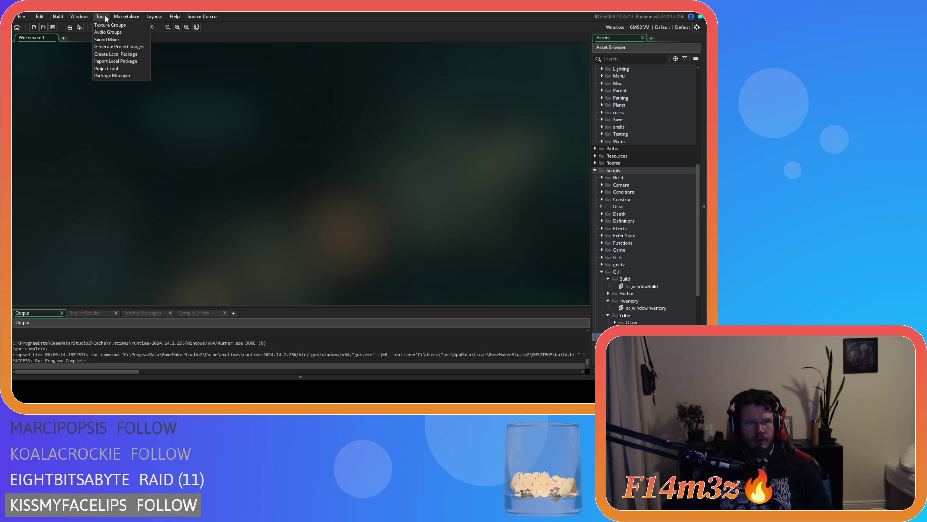
click(109, 24)
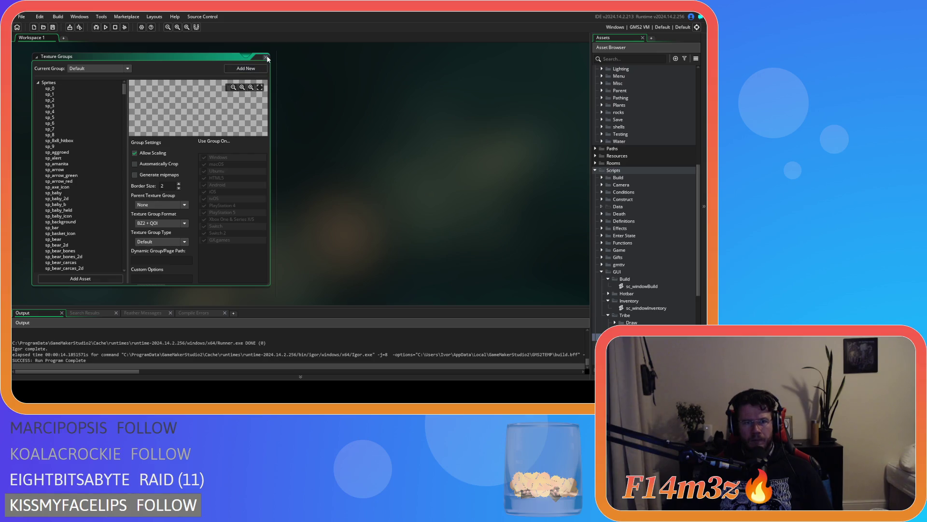
double_click(188, 56)
click(102, 18)
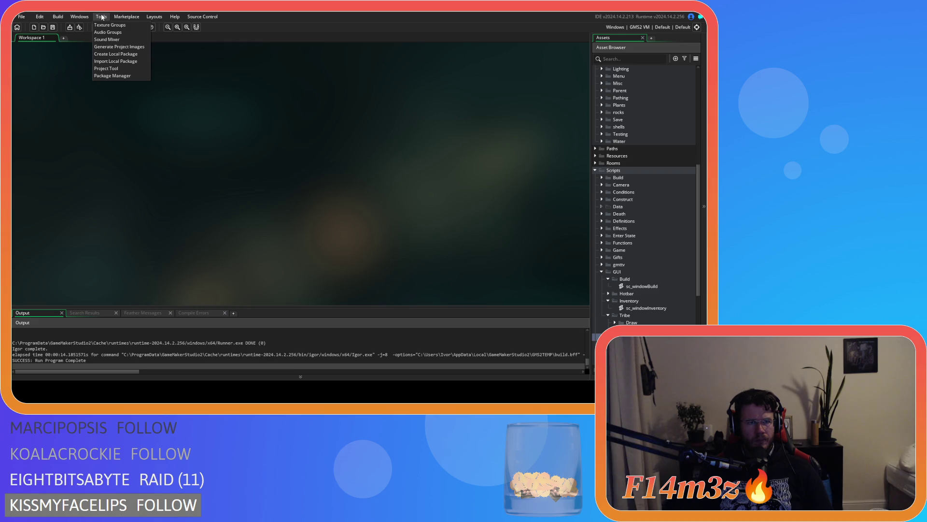
mouse_move(89, 17)
mouse_move(58, 19)
mouse_move(28, 17)
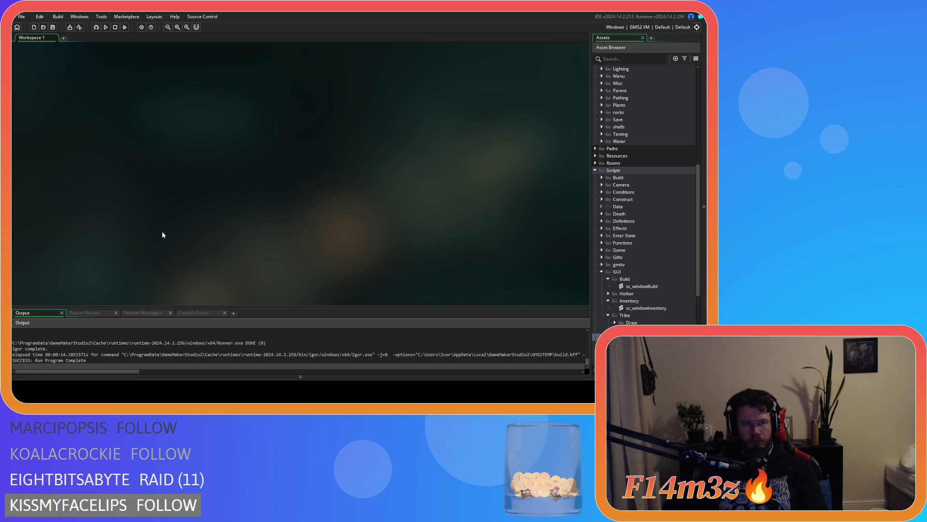
Reopen sc_windowTribe and find the draw_sprite call on line 31
double_click(647, 337)
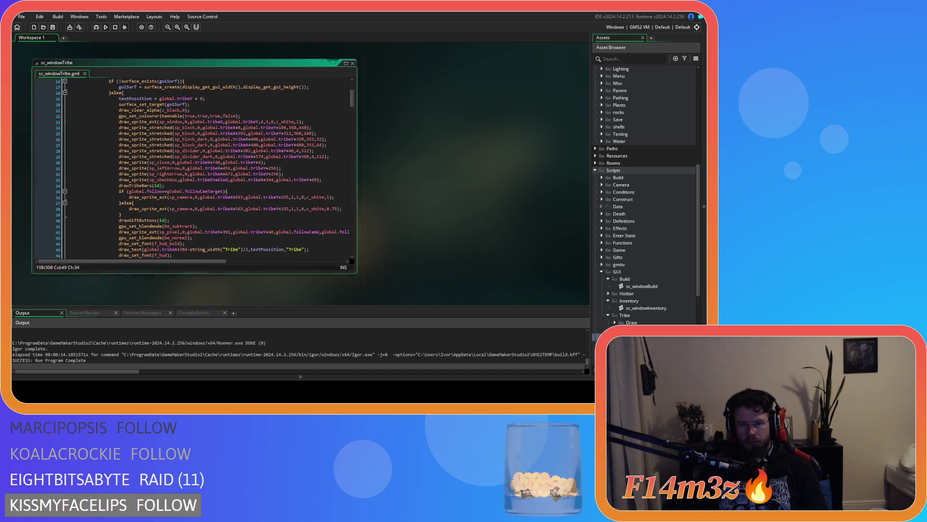
click(282, 171)
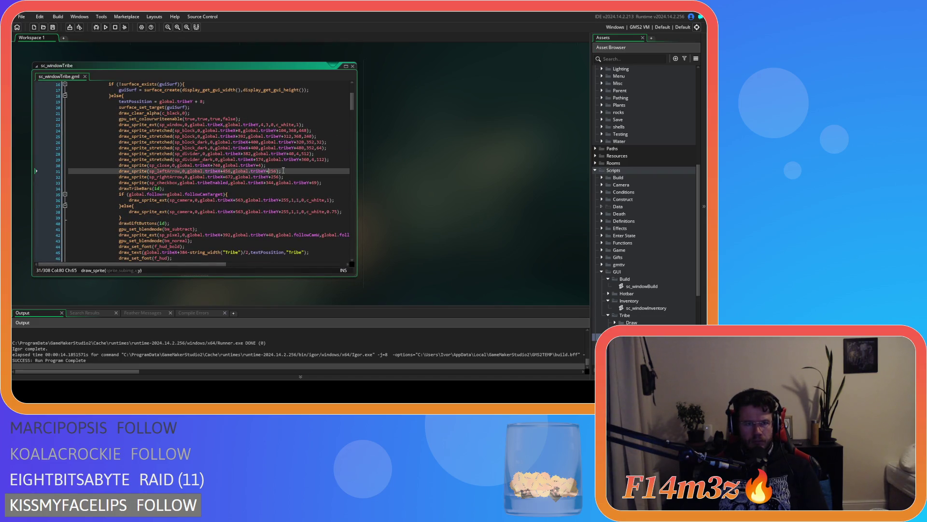
scroll(284, 170, up, 3)
scroll(283, 169, down, 3)
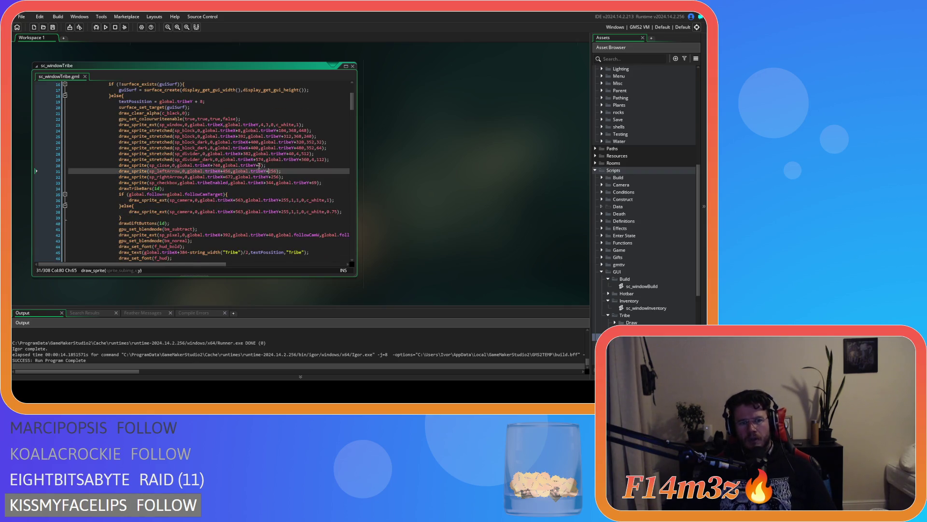
Comment out the subtract-blend pixel lines, test-run with F5, then uncomment them again
mouse_move(192, 241)
mouse_down()
mouse_move(126, 234)
mouse_move(200, 232)
mouse_up()
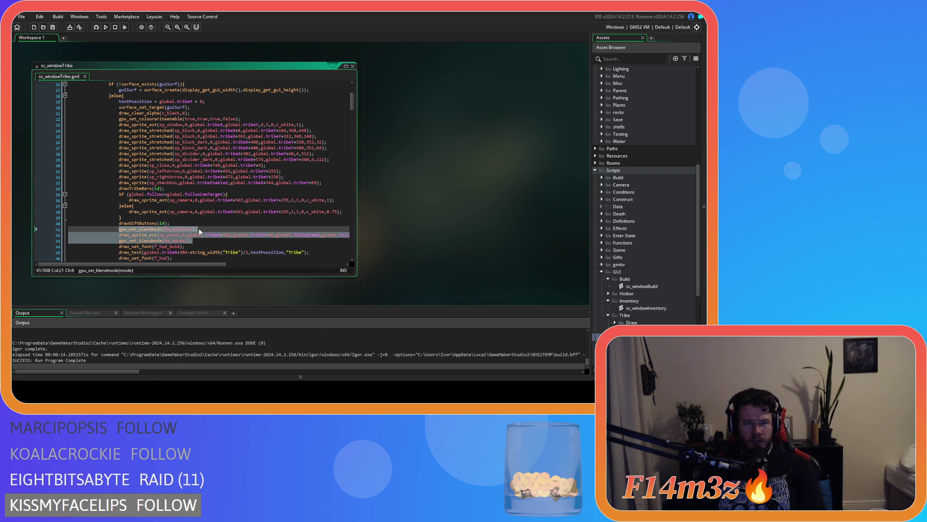
key(ctrl+k)
click(204, 229)
key(F5)
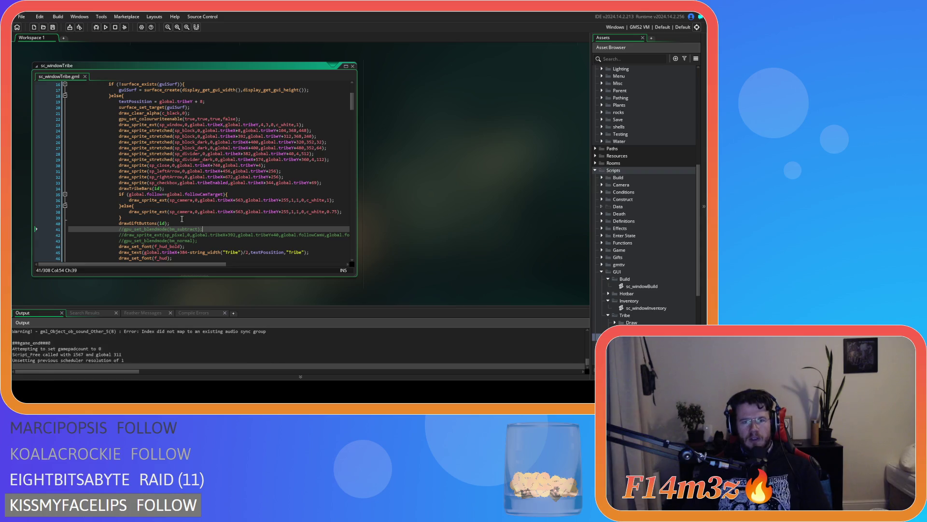
drag(193, 240, 119, 229)
key(ctrl+shift+k)
Deselect the restored lines and review the gpu_set_colourwriteenable disable call
click(227, 143)
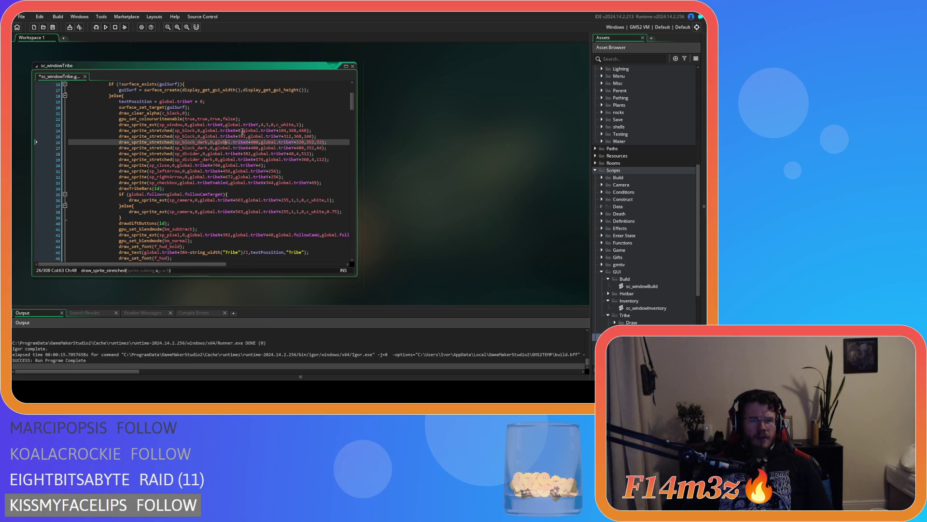
click(259, 119)
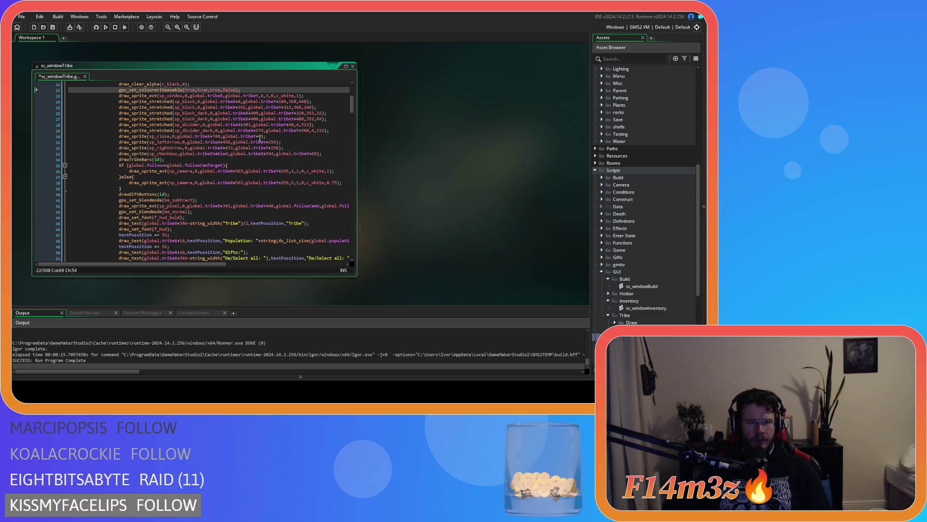
scroll(259, 119, down, 5)
scroll(254, 158, down, 1)
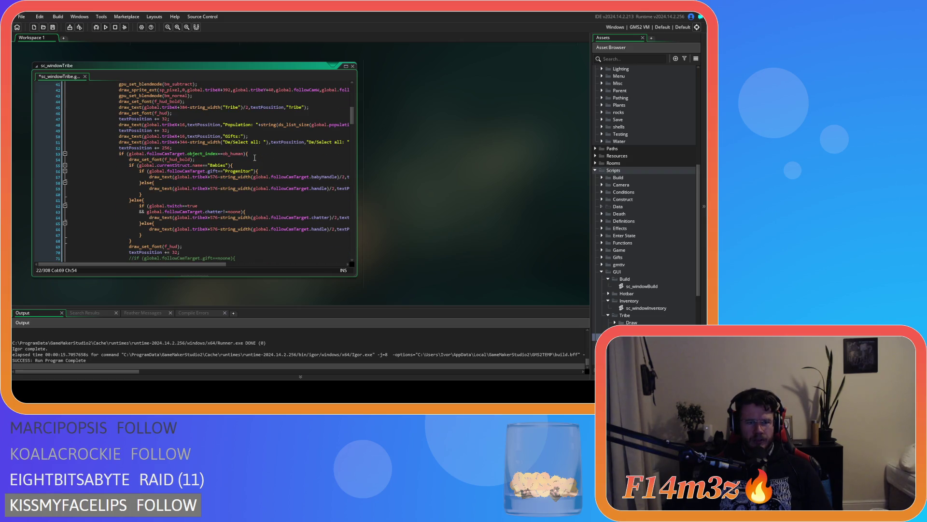
scroll(254, 157, down, 9)
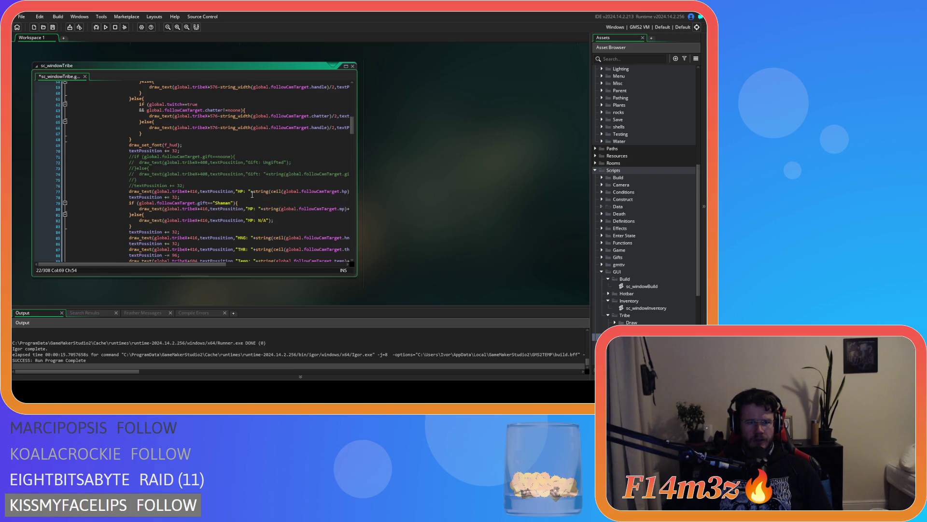
scroll(252, 195, down, 3)
scroll(252, 194, down, 3)
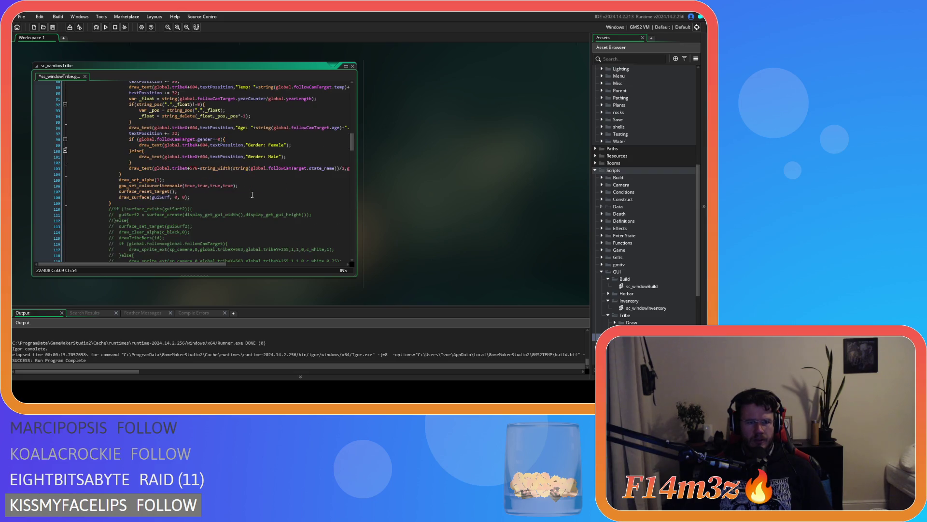
Check the colour-write re-enable and draw_set_alpha(1) lines, then test-run with F5
click(254, 187)
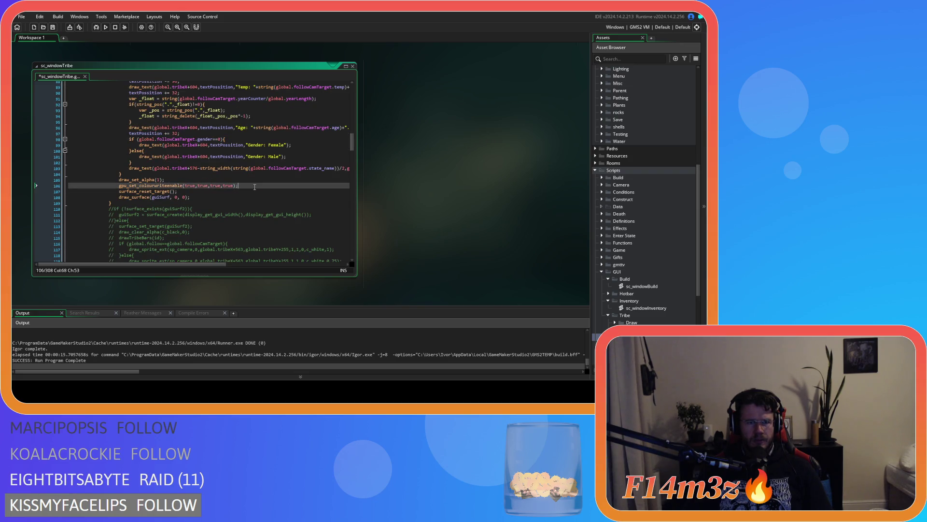
scroll(255, 187, up, 1)
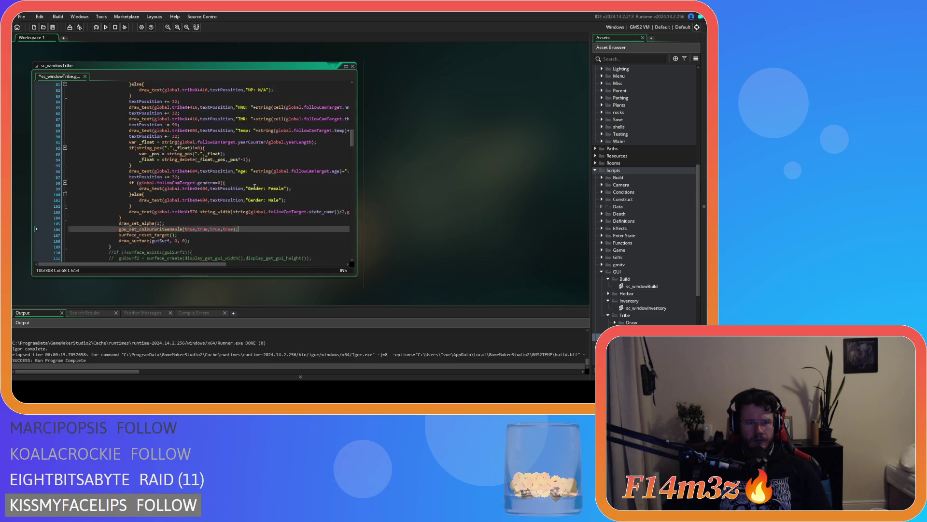
click(182, 195)
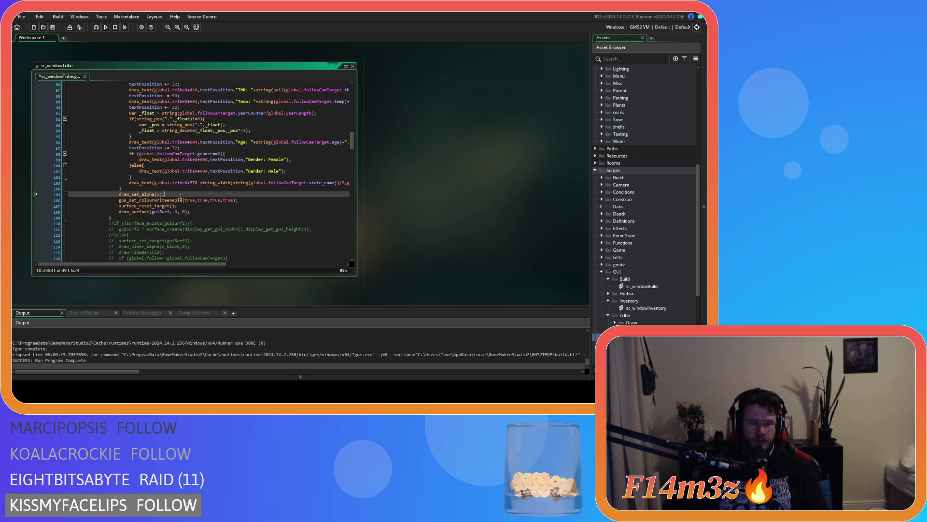
key(F5)
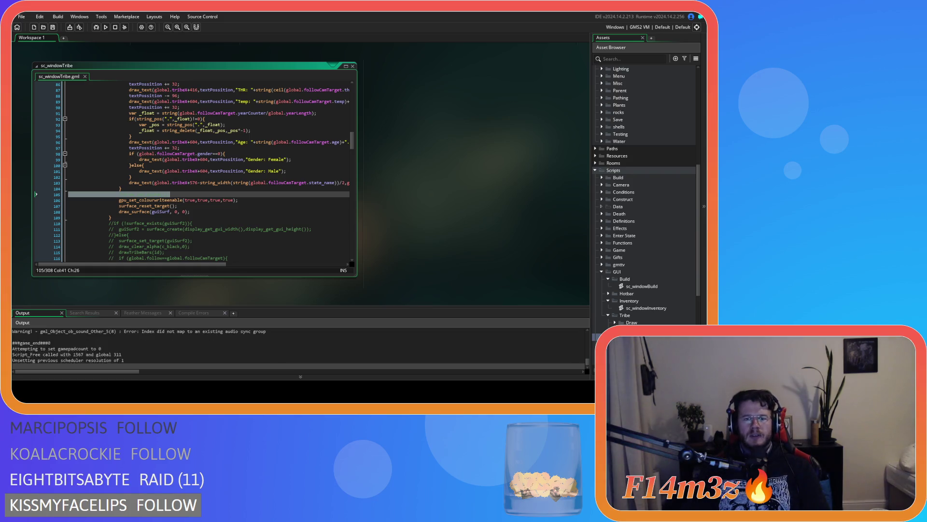
click(181, 195)
scroll(191, 194, up, 15)
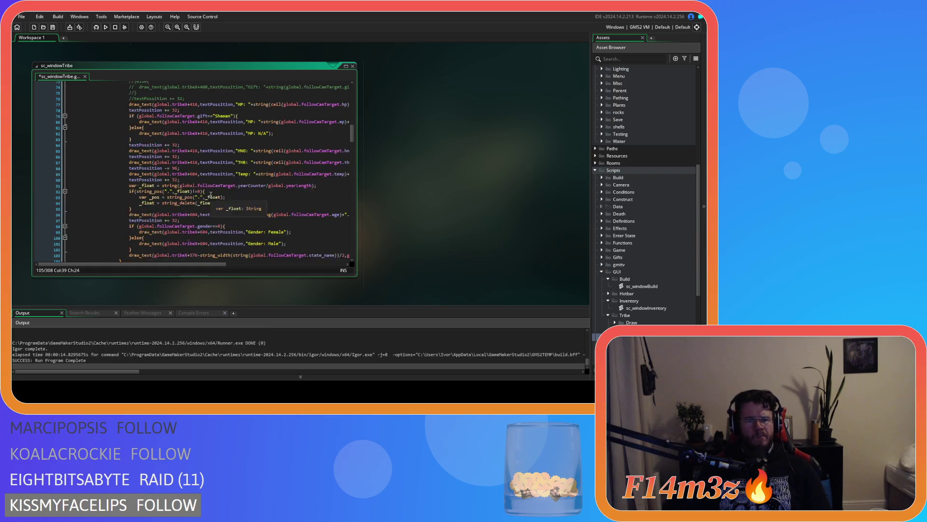
scroll(211, 195, up, 2)
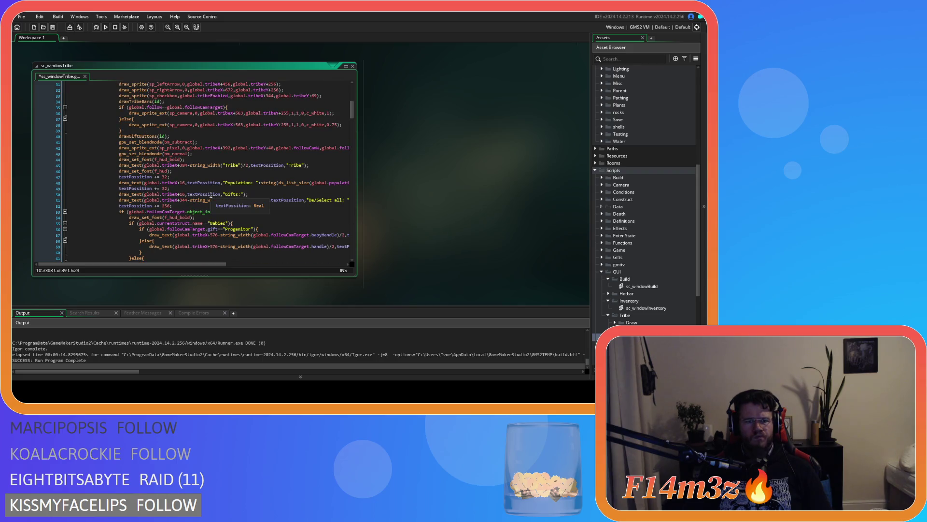
scroll(211, 195, up, 2)
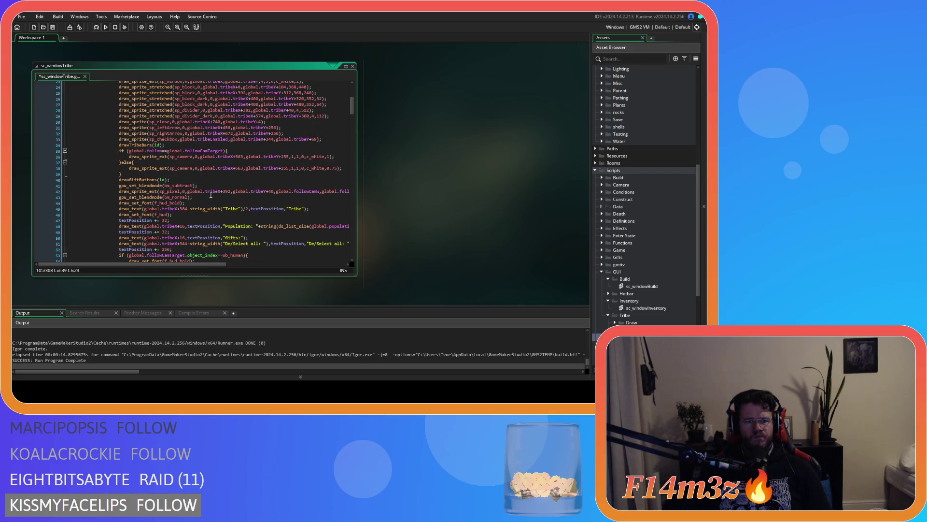
click(213, 179)
scroll(213, 179, up, 2)
click(213, 179)
click(215, 174)
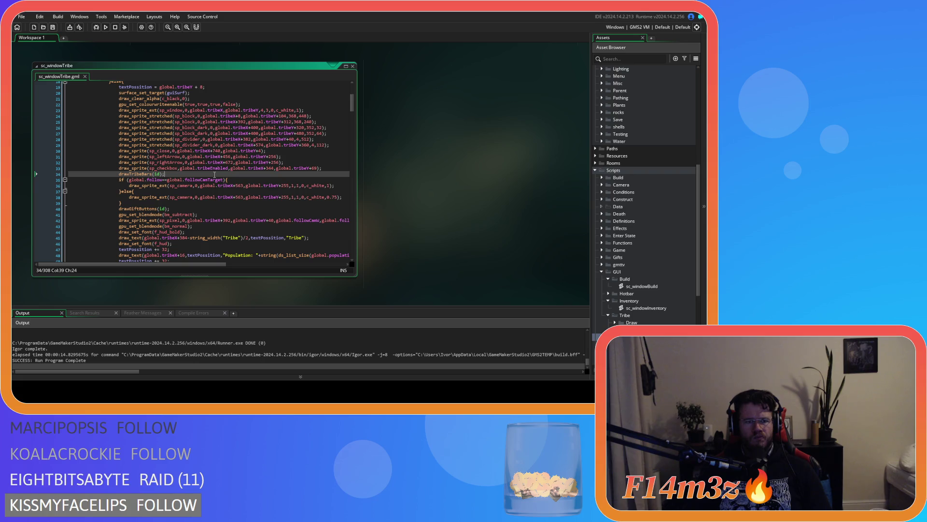
scroll(215, 174, up, 2)
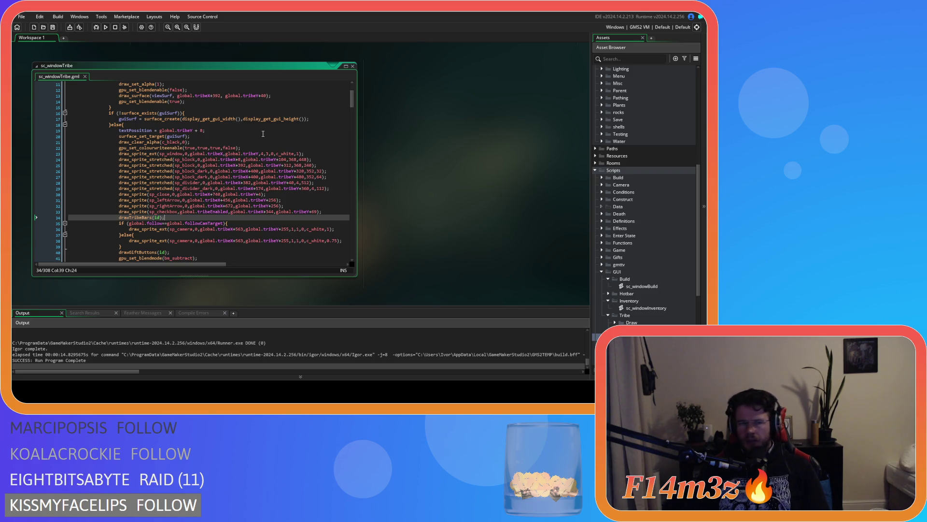
drag(240, 148, 213, 148)
Move gpu_set_colourwriteenable(true,true,true,false) below the sp_window draw and run with F5
key(shift+Home)
key(ctrl+c)
key(BackSpace)
key(Delete)
key(Delete)
click(221, 148)
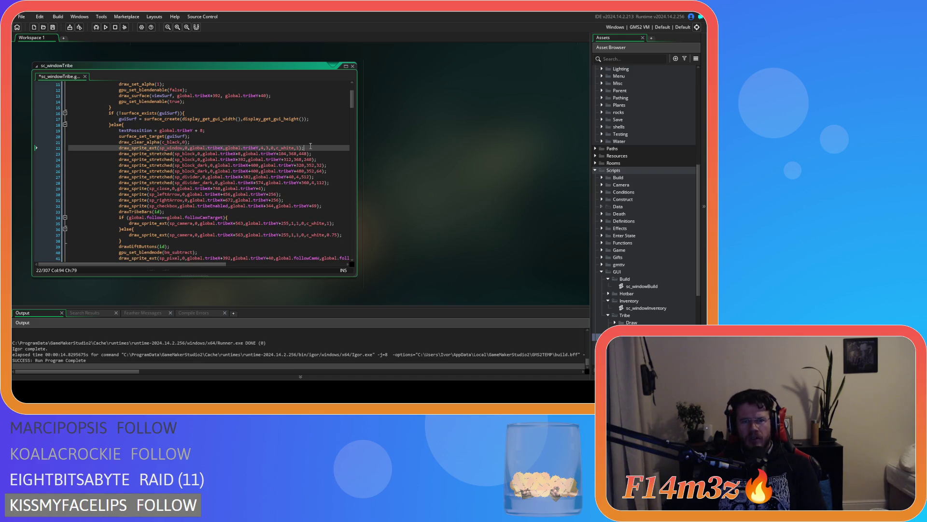
key(Return)
key(ctrl+v)
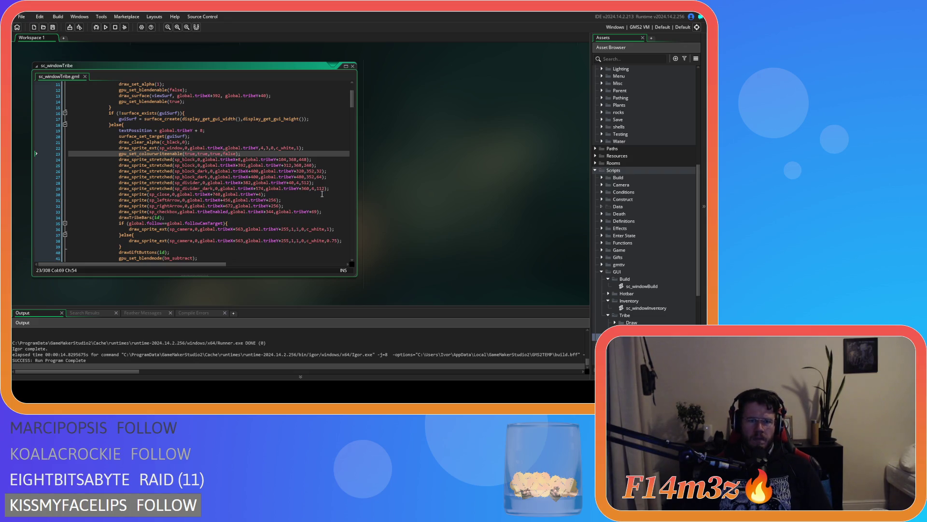
key(F5)
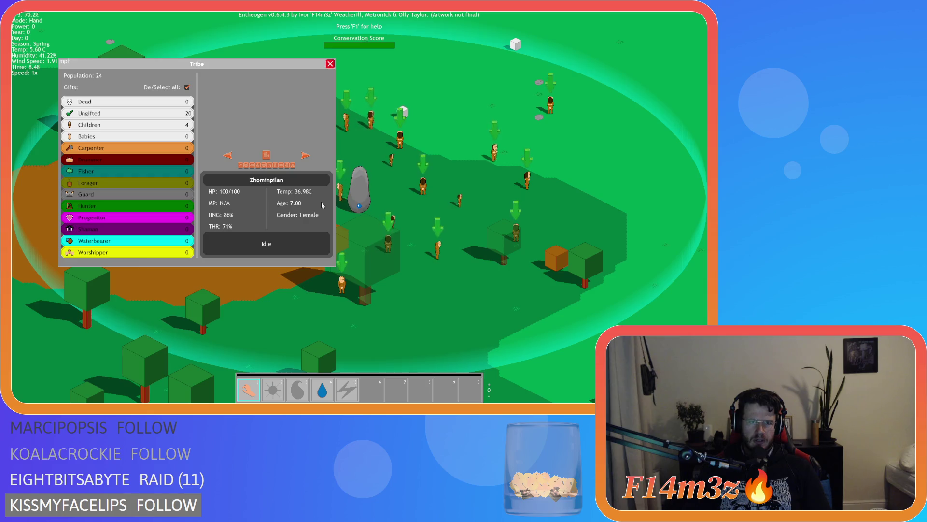
Quit the game with Escape and confirm with Y
key(Escape)
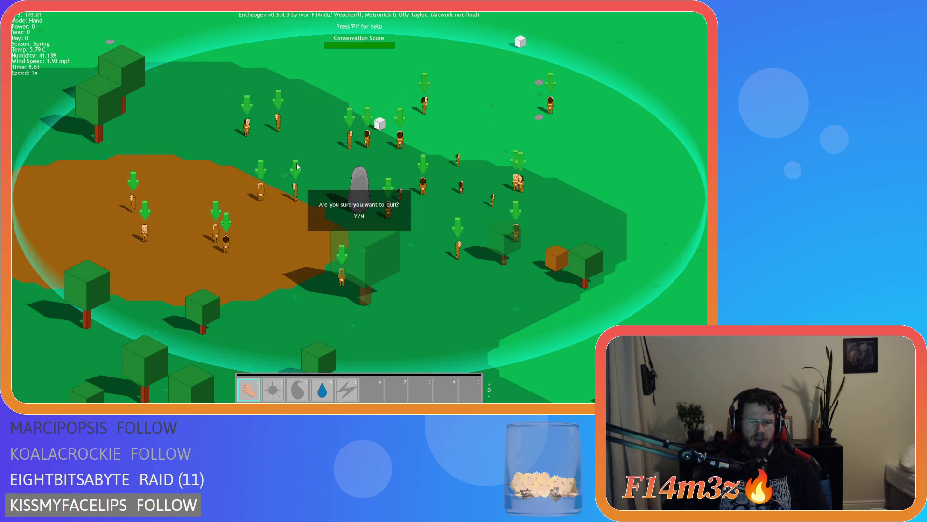
key(y)
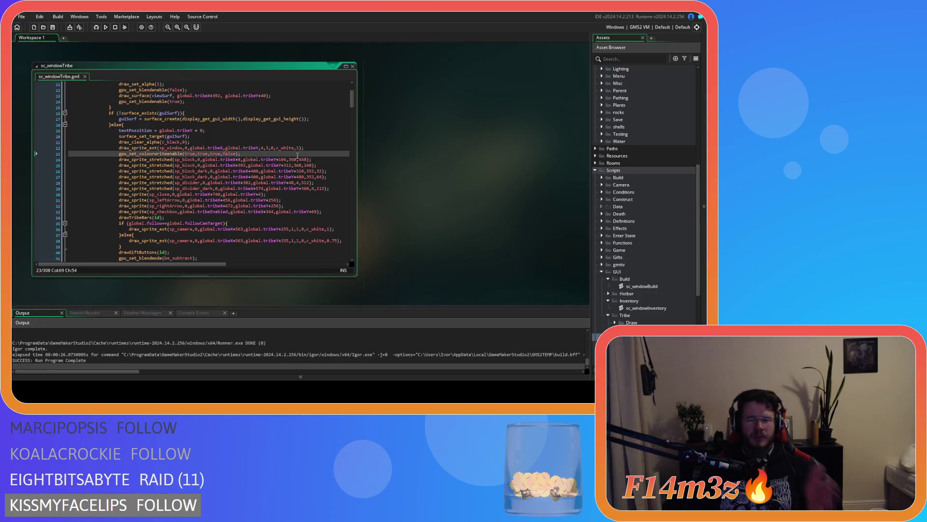
Inspect the surface target, sp_window draw and gpu_set_colourwriteenable statement
click(266, 137)
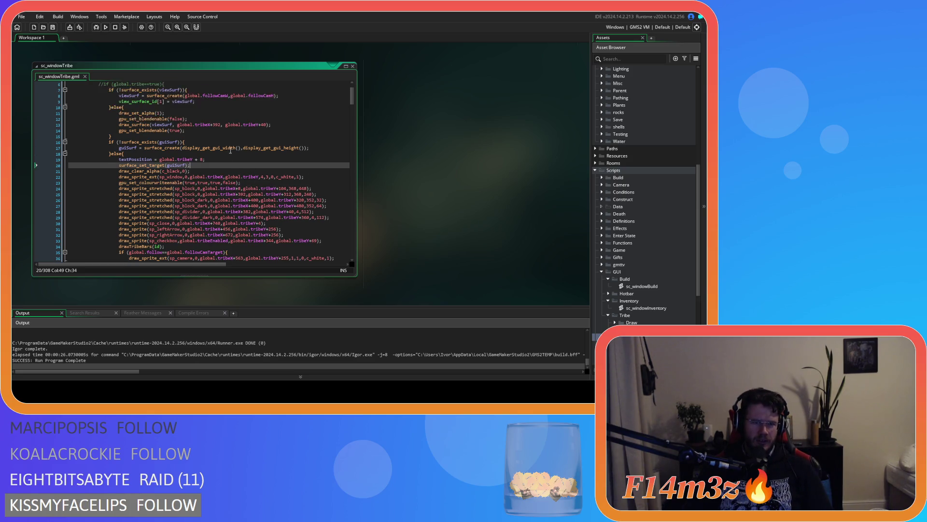
scroll(271, 141, down, 1)
scroll(290, 147, up, 1)
click(318, 148)
drag(252, 155, 194, 154)
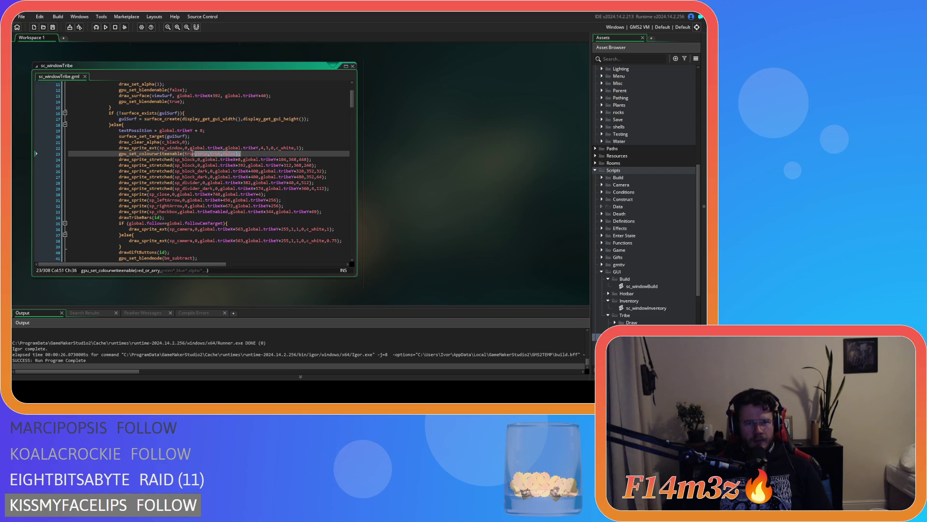
drag(128, 157, 119, 155)
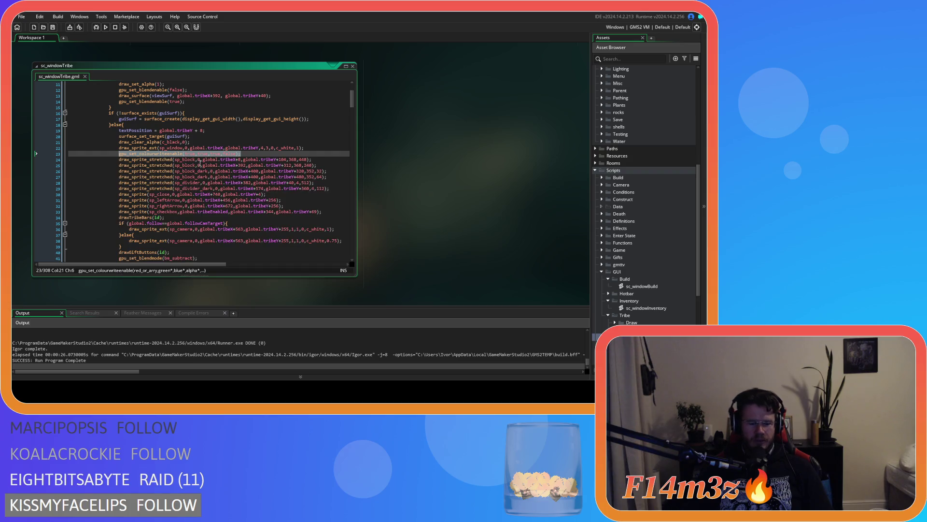
Delete the subtract-blend pixel lines and the leftover blank line after drawGiftButtons
click(177, 246)
mouse_move(177, 246)
mouse_down()
mouse_move(127, 236)
mouse_move(117, 223)
mouse_up()
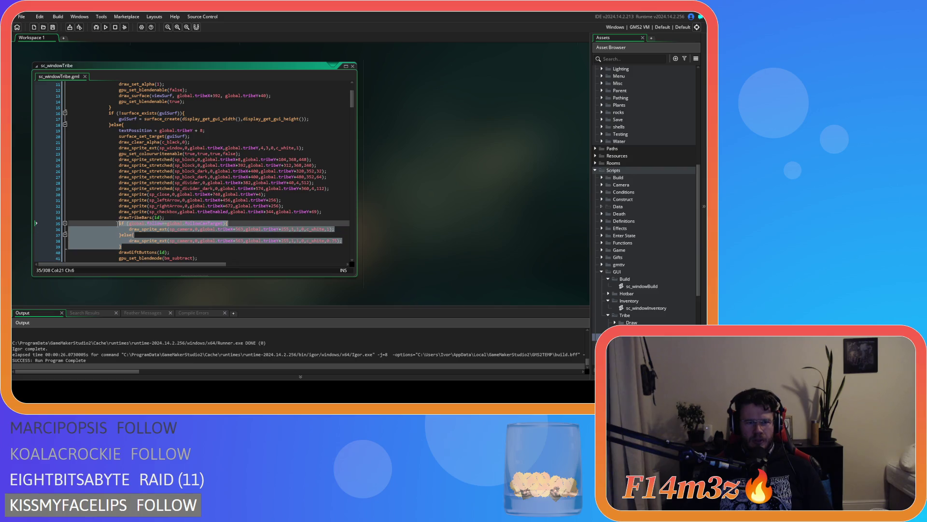
scroll(225, 230, down, 3)
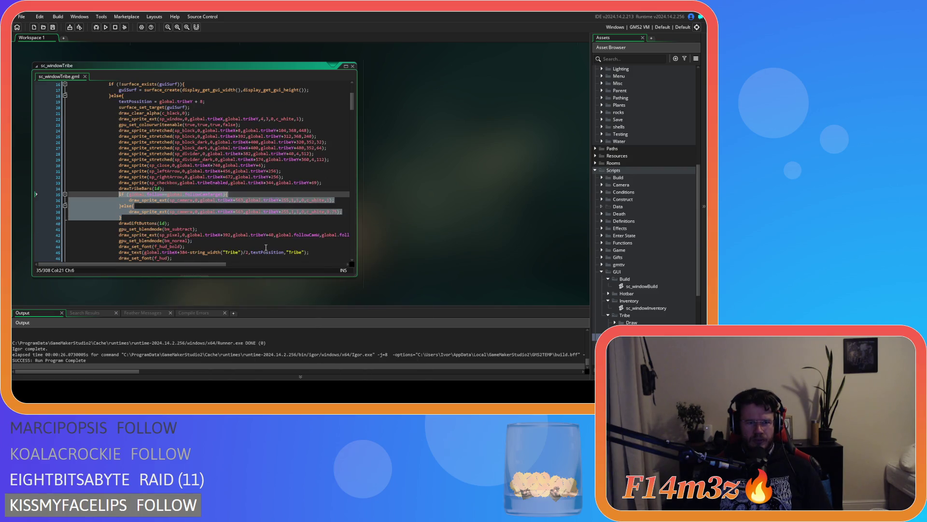
drag(198, 227, 118, 214)
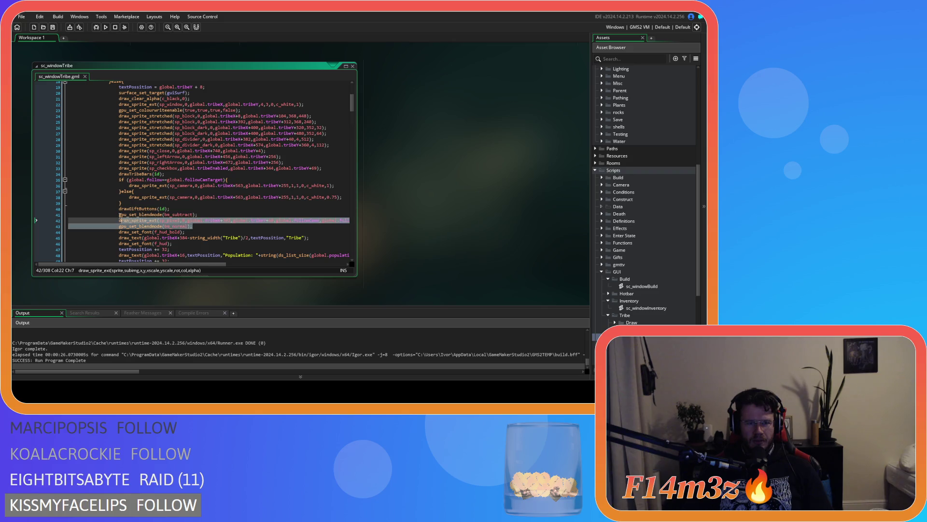
key(Delete)
click(39, 210)
key(End)
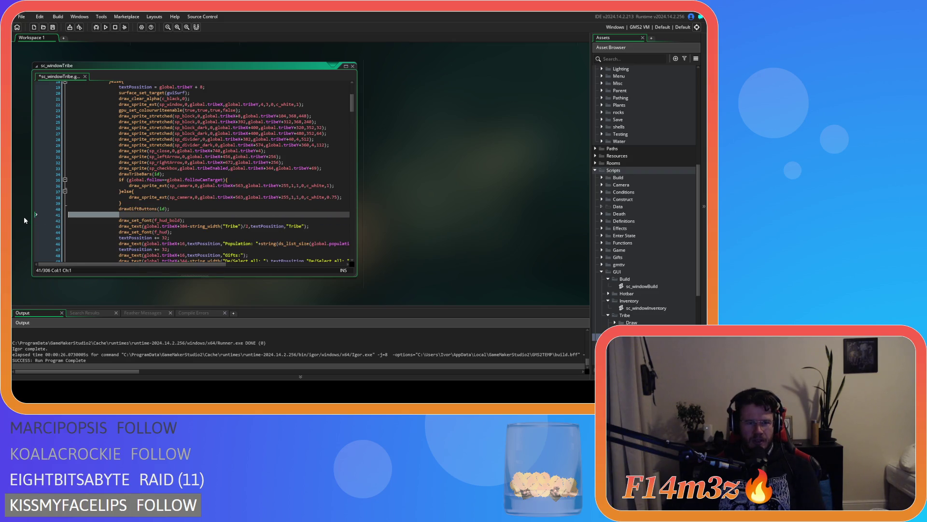
key(Delete)
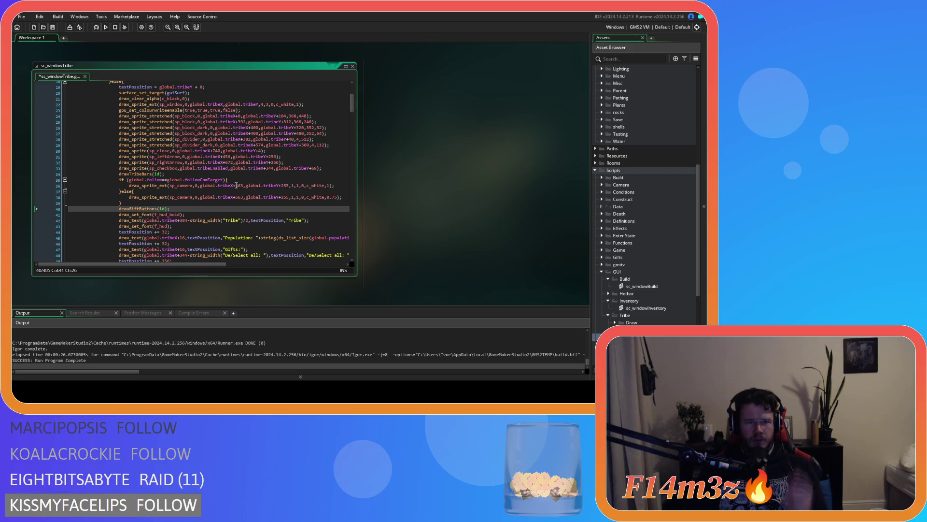
Restore the deleted lines, then cut the three blend-mode and sp_pixel lines out
key(ctrl+z)
key(ctrl+z)
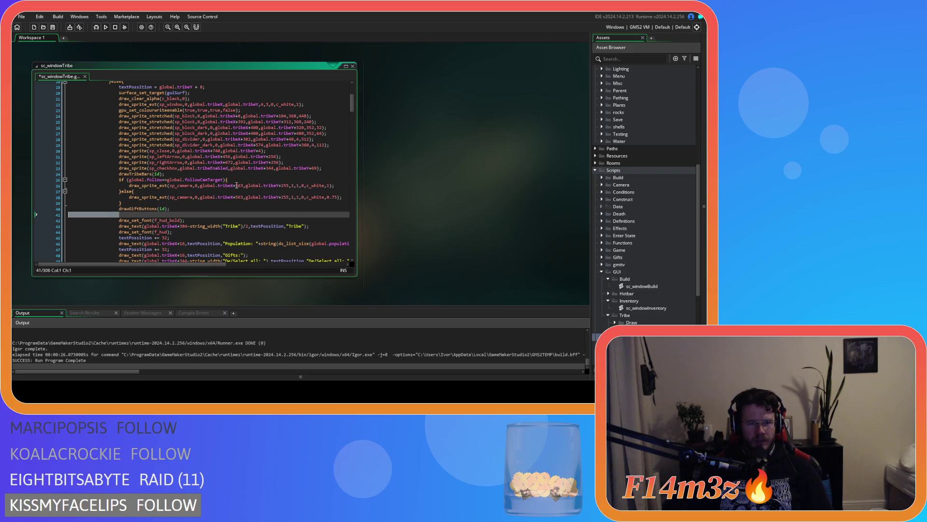
drag(203, 230, 118, 216)
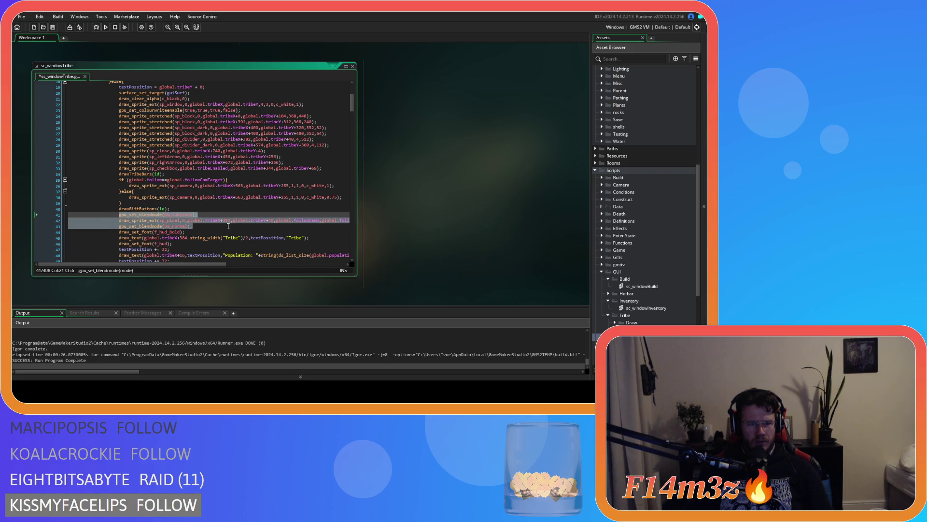
scroll(228, 226, down, 6)
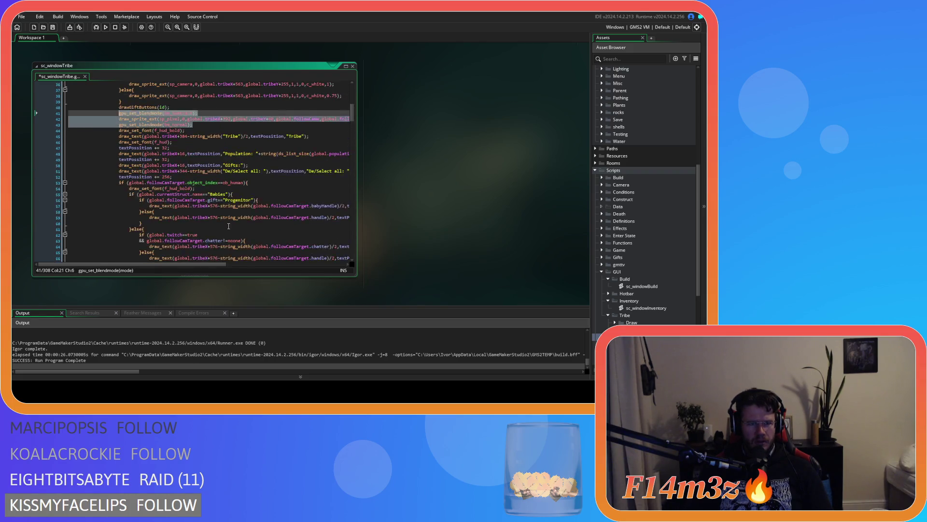
scroll(229, 226, up, 6)
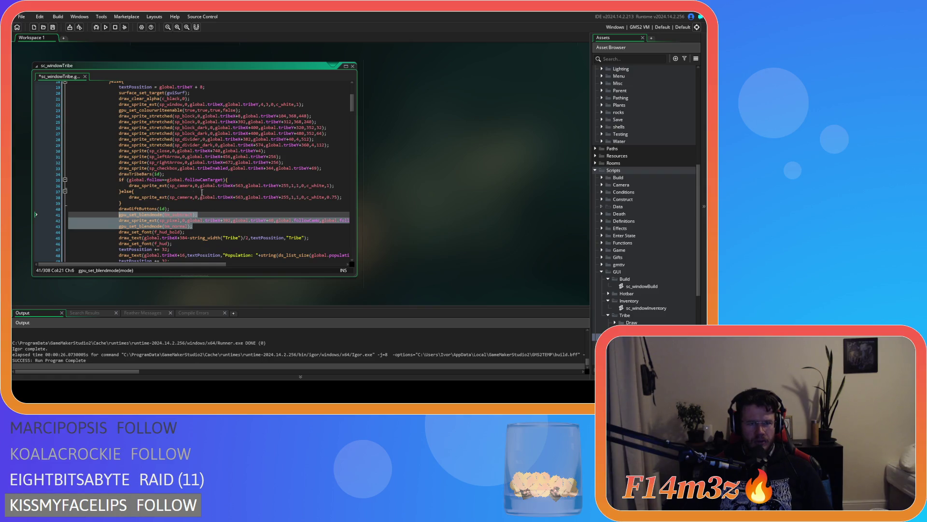
key(BackSpace)
key(BackSpace)
scroll(221, 149, up, 2)
click(310, 147)
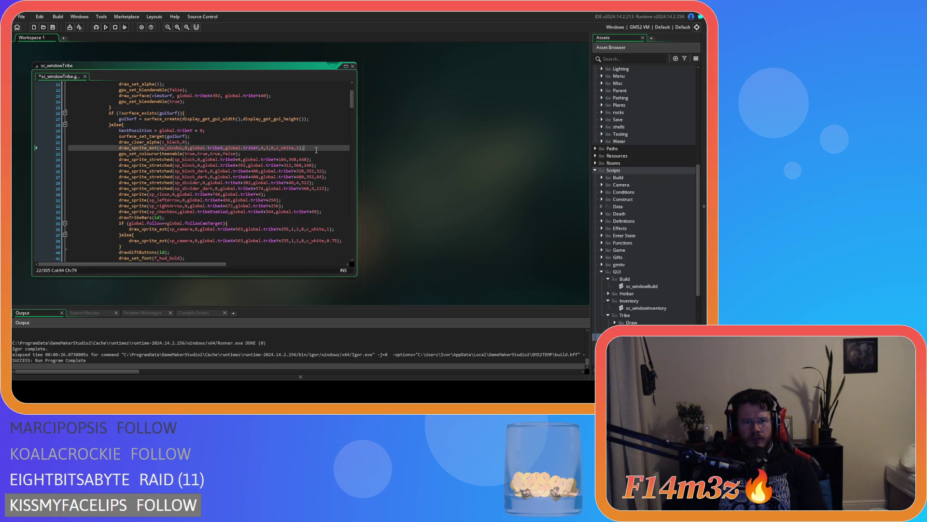
Paste the three subtract-blend lines after the sp_window draw and review gpu_set_colourwriteenable
key(ctrl+v)
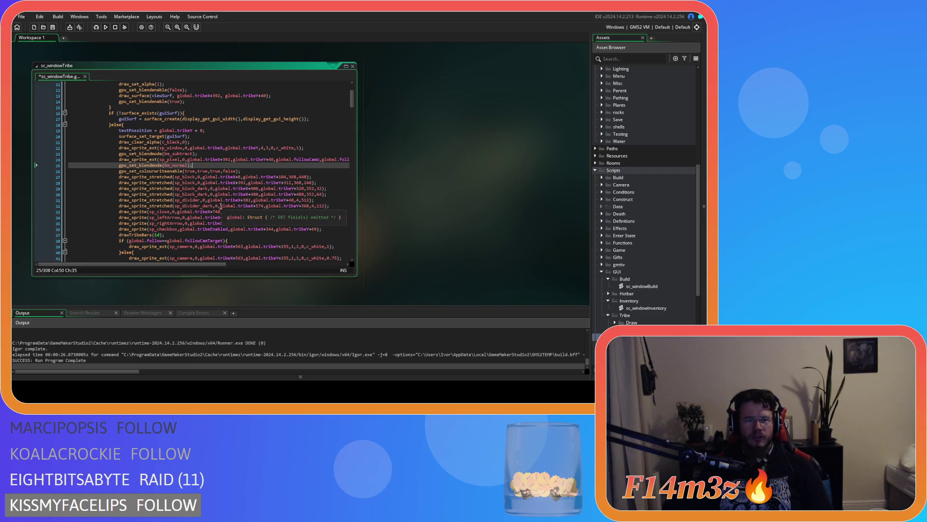
click(136, 172)
key(shift+Home)
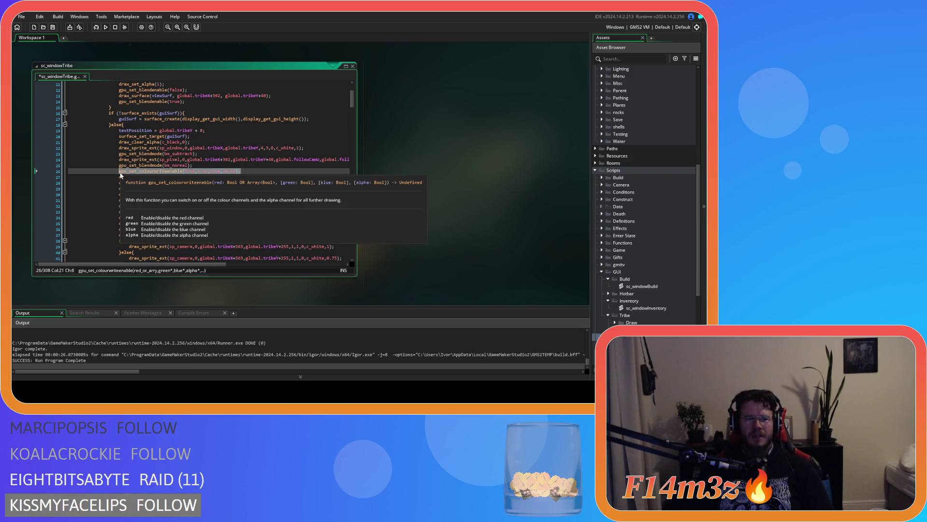
scroll(282, 192, down, 1)
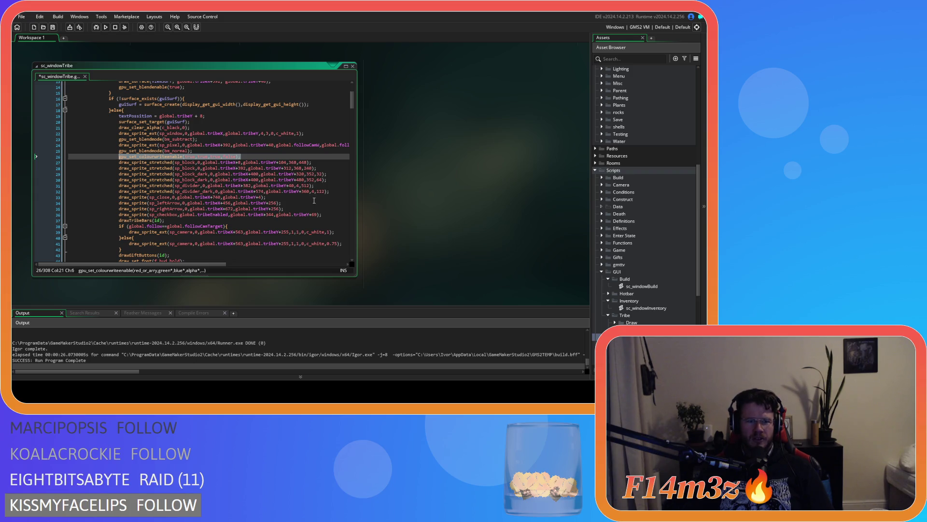
scroll(314, 200, down, 1)
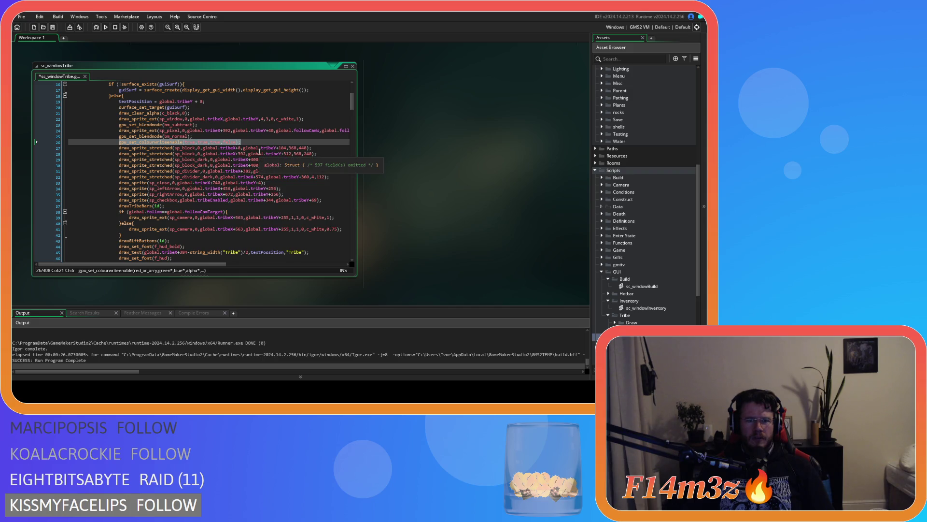
scroll(256, 154, down, 2)
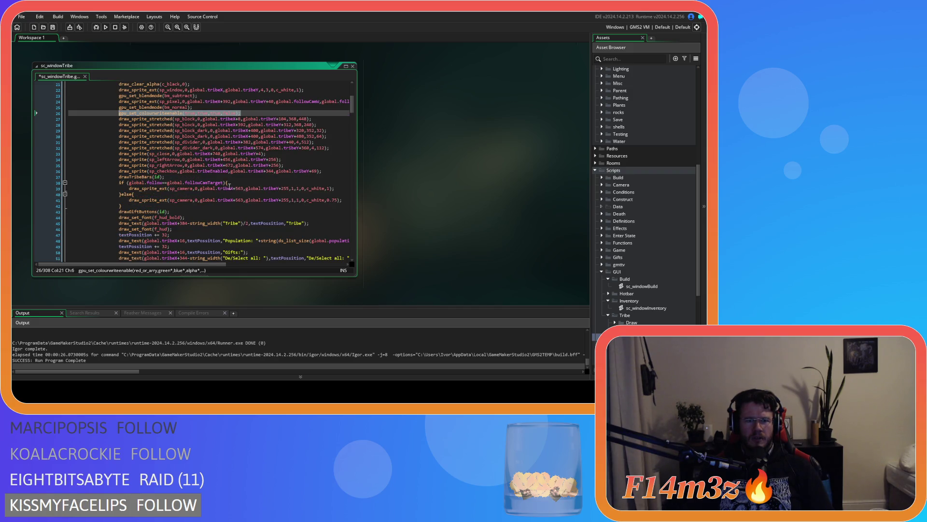
scroll(230, 186, down, 8)
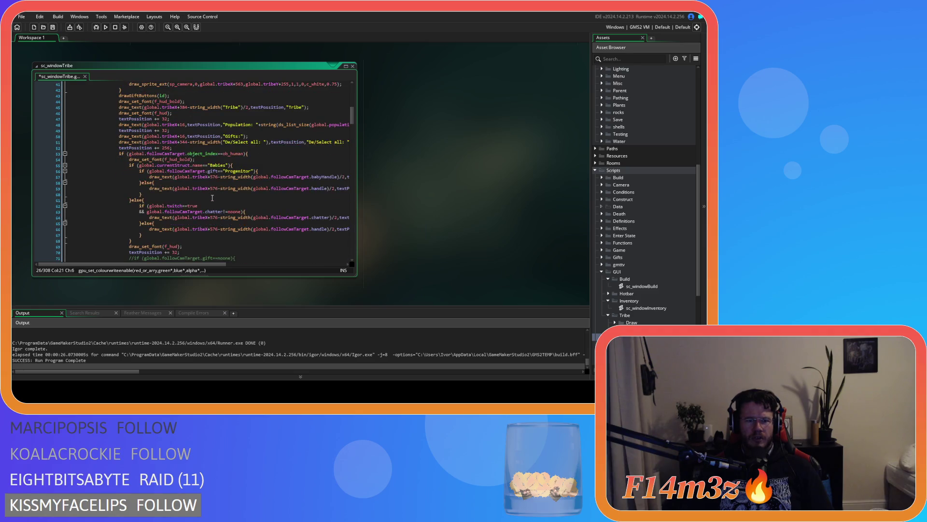
scroll(212, 198, down, 15)
scroll(213, 197, down, 1)
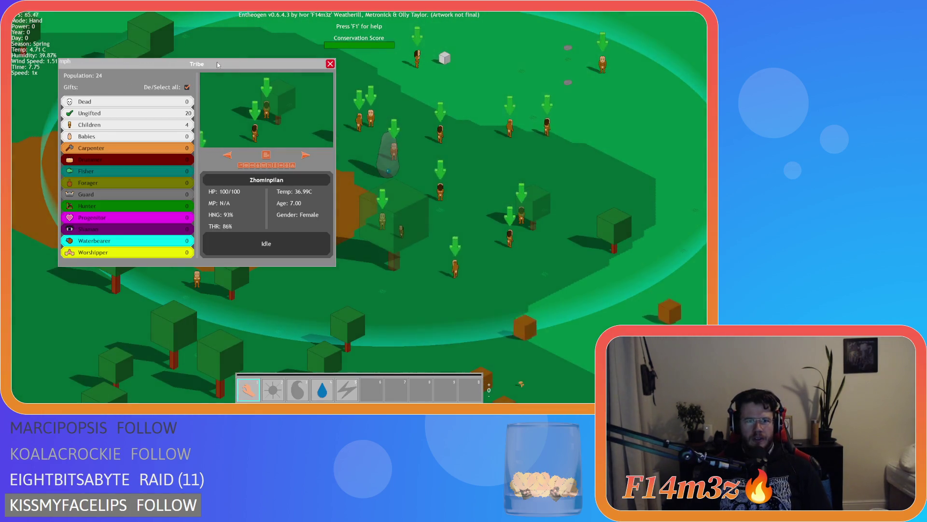
Drag the Tribe panel around and open the Build window to check redrawing
mouse_move(344, 73)
mouse_down()
mouse_move(261, 105)
mouse_move(354, 98)
mouse_move(317, 151)
mouse_move(207, 148)
mouse_move(269, 68)
mouse_move(293, 109)
mouse_move(339, 106)
mouse_move(360, 116)
mouse_move(337, 95)
mouse_move(320, 122)
mouse_move(294, 64)
mouse_move(274, 93)
mouse_move(317, 85)
mouse_move(382, 109)
mouse_move(221, 61)
mouse_move(280, 81)
mouse_move(323, 72)
mouse_move(357, 40)
mouse_up()
key(b)
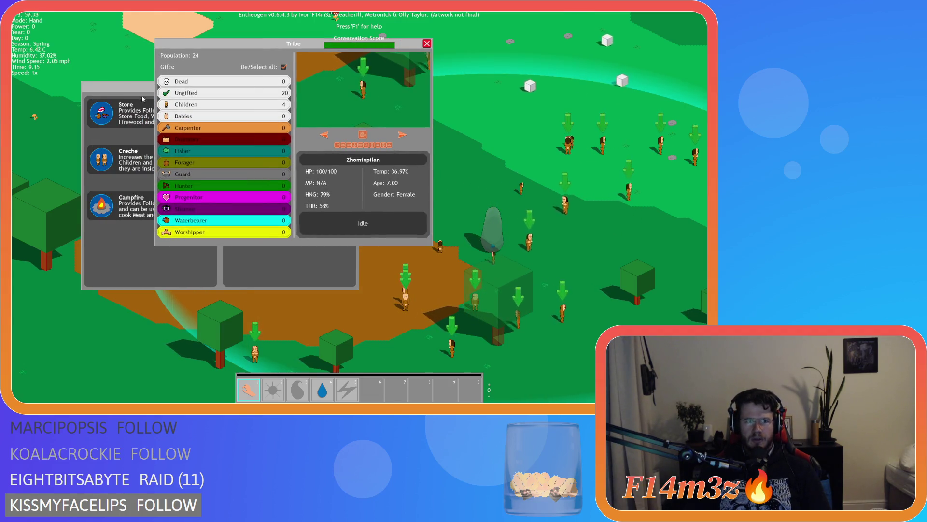
click(140, 112)
drag(304, 66, 244, 86)
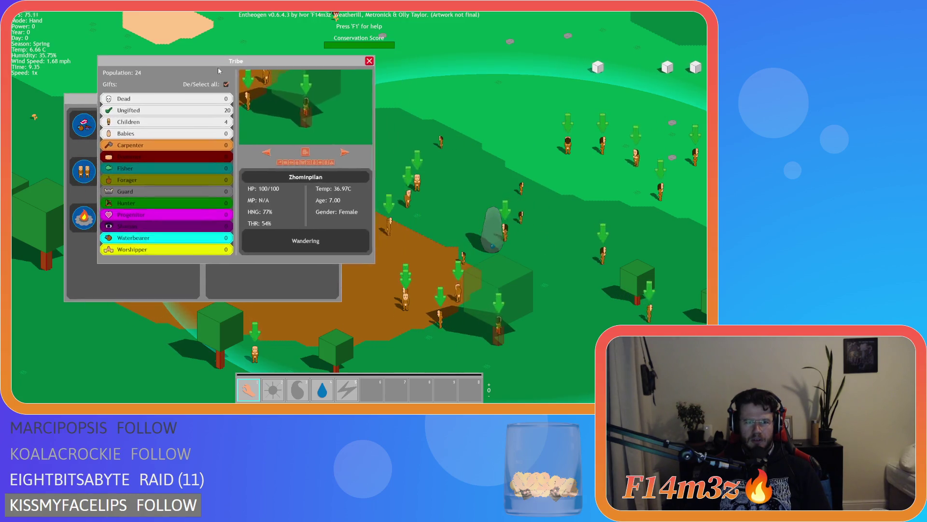
Overlap the Inventory window and Tribe panel, swapping their order and unticking De/Select all
key(i)
mouse_move(613, 75)
mouse_down()
mouse_move(239, 53)
mouse_move(206, 42)
mouse_up()
drag(304, 63, 382, 70)
drag(201, 32, 521, 97)
drag(367, 70, 592, 48)
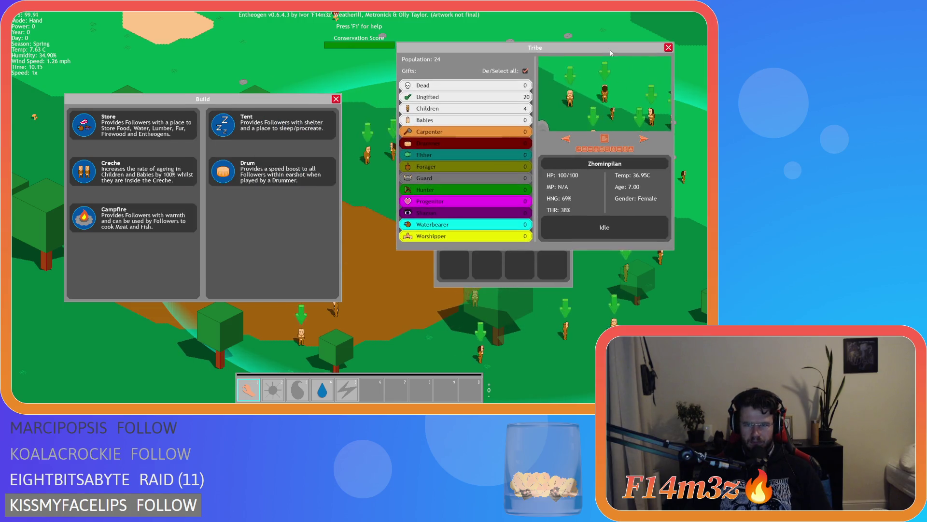
click(472, 269)
click(456, 217)
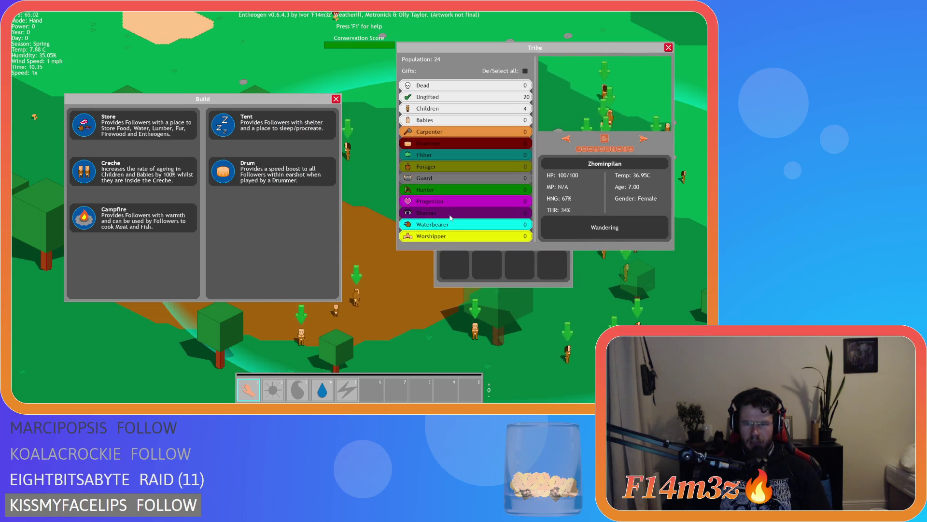
click(493, 271)
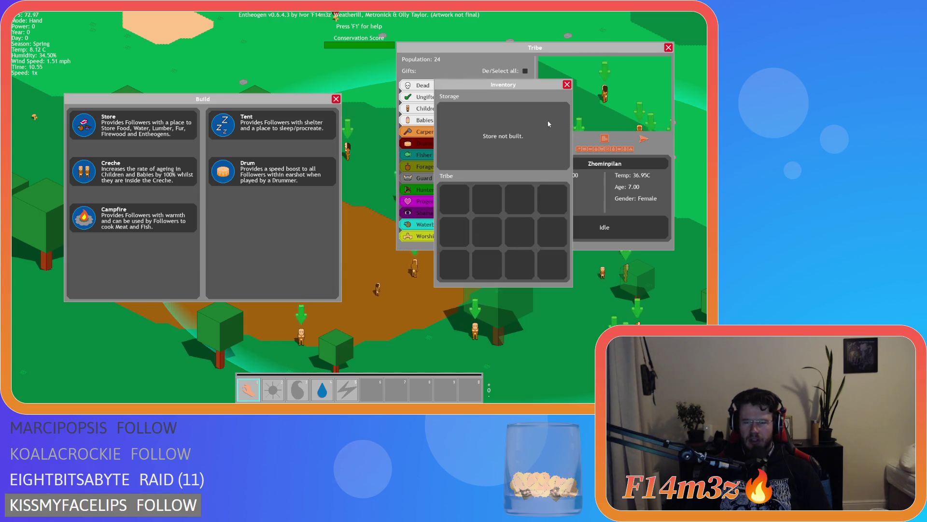
Close the Inventory, Tribe and Build windows, then quit the game with Y
click(567, 85)
key(Escape)
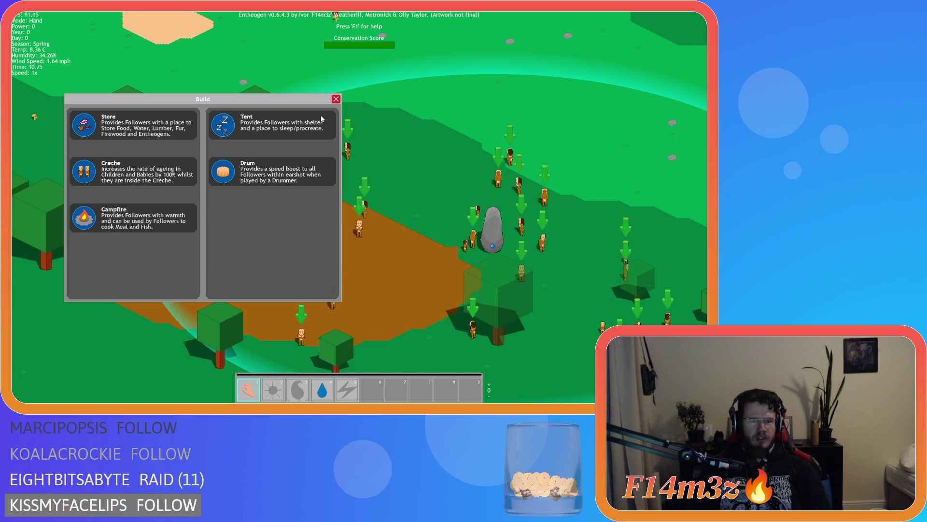
key(Escape)
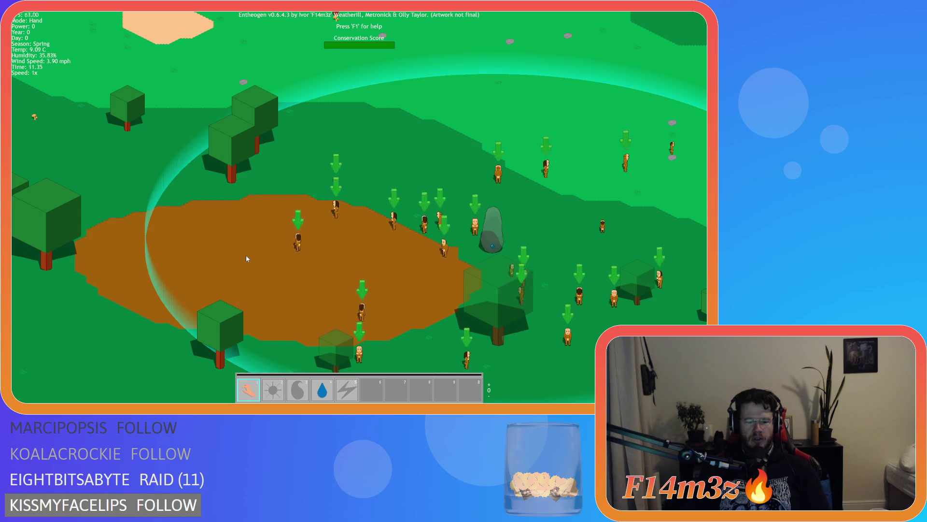
key(Escape)
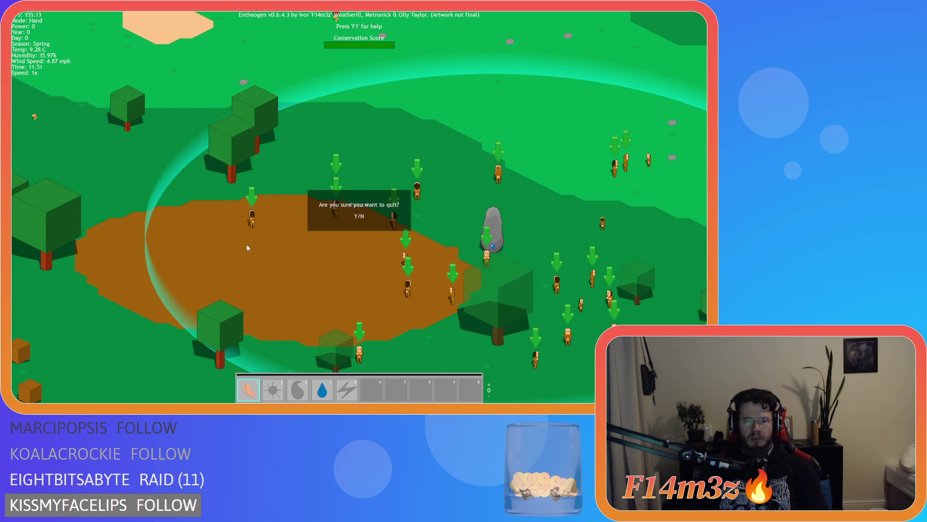
key(y)
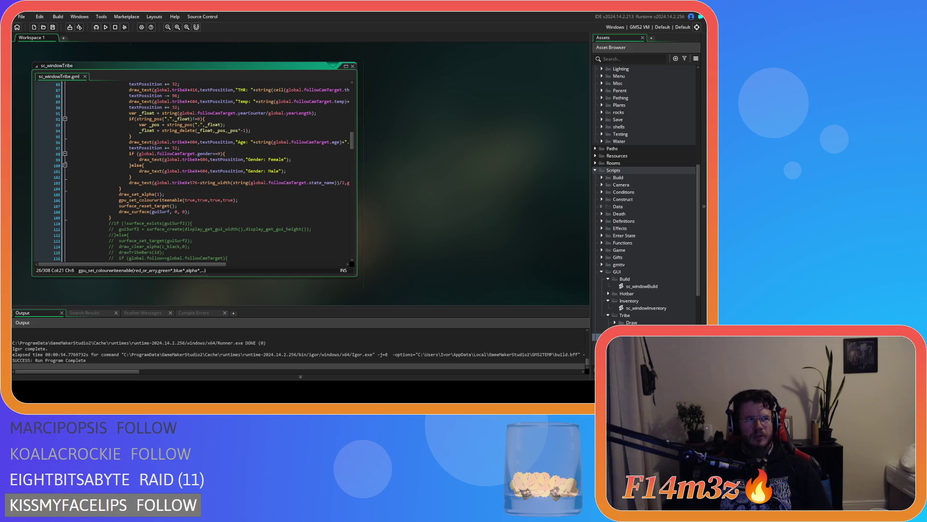
click(204, 142)
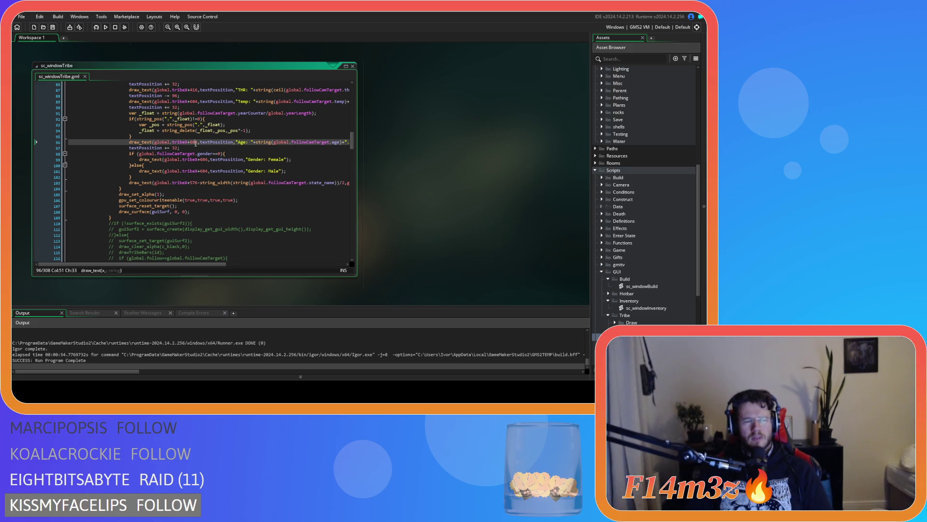
scroll(208, 172, up, 6)
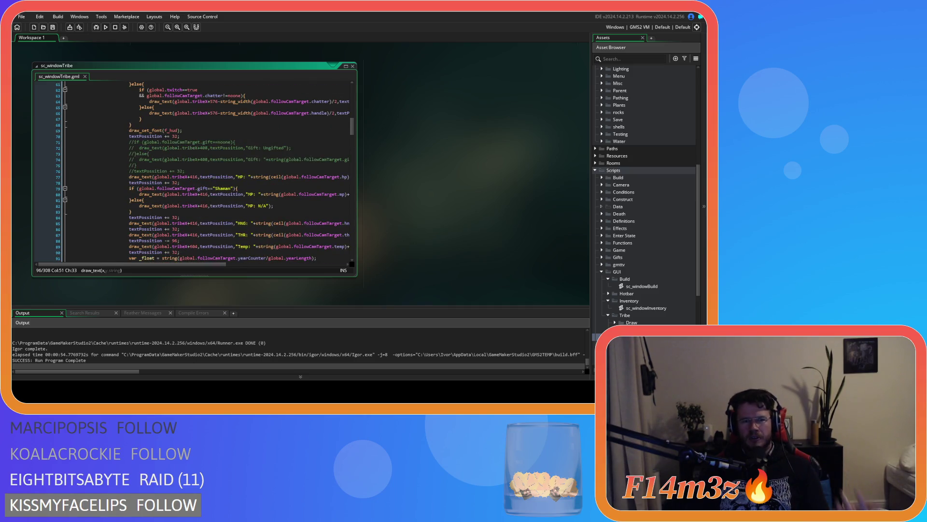
scroll(251, 222, up, 20)
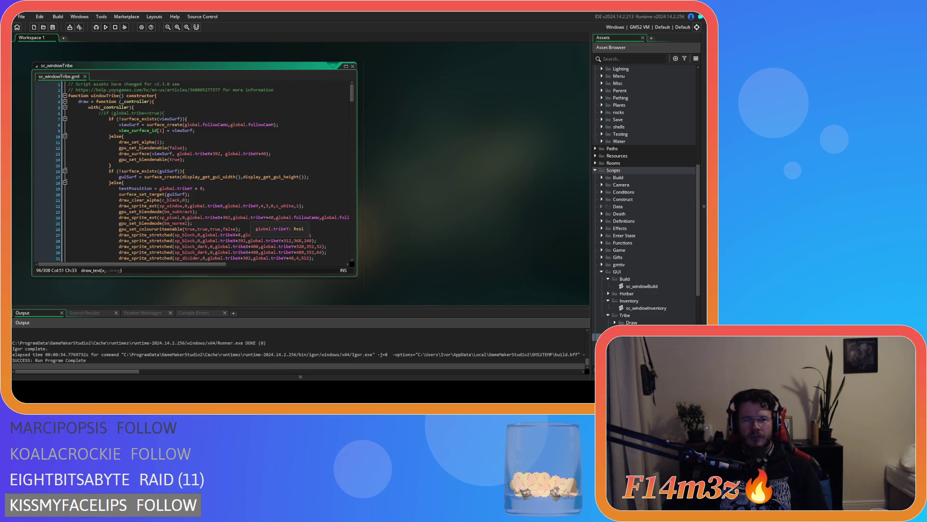
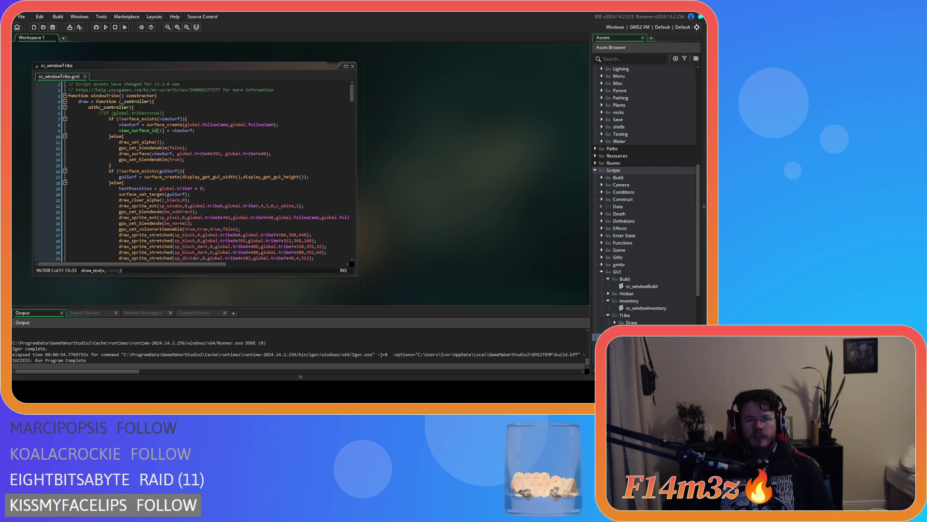
Close the sc_windowTribe code window and collapse the Tribe, Inventory, Build and GUI folders
right_click(397, 161)
click(471, 204)
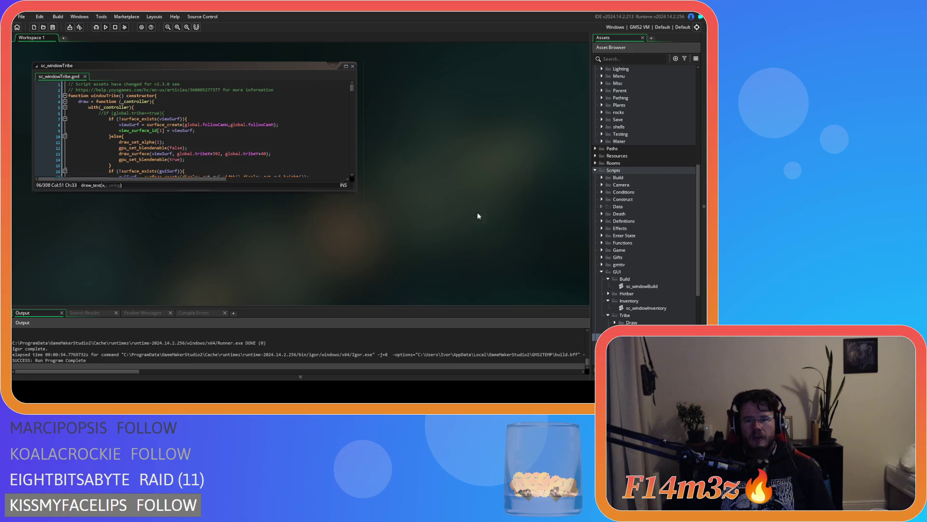
click(608, 315)
click(608, 301)
click(608, 278)
click(601, 271)
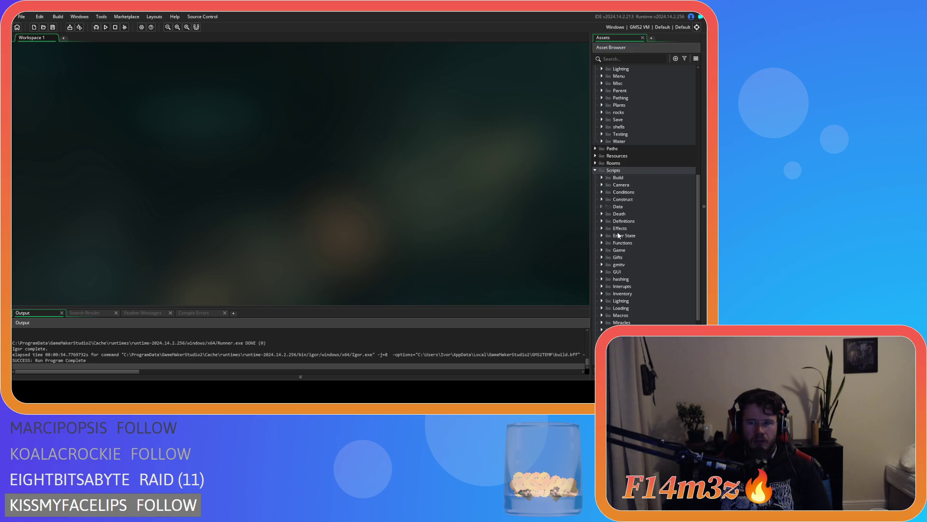
Open the ob_gui object's Create event and scroll to the window variables
click(602, 271)
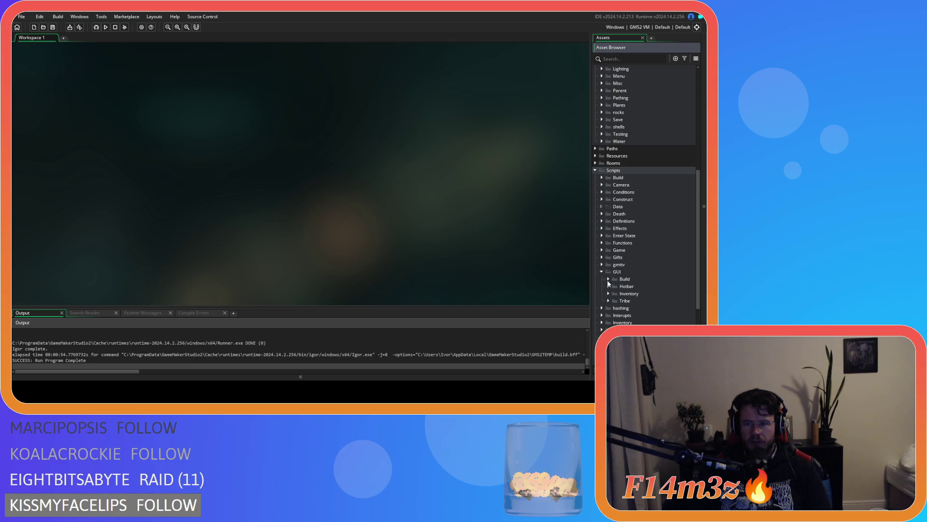
scroll(606, 210, up, 5)
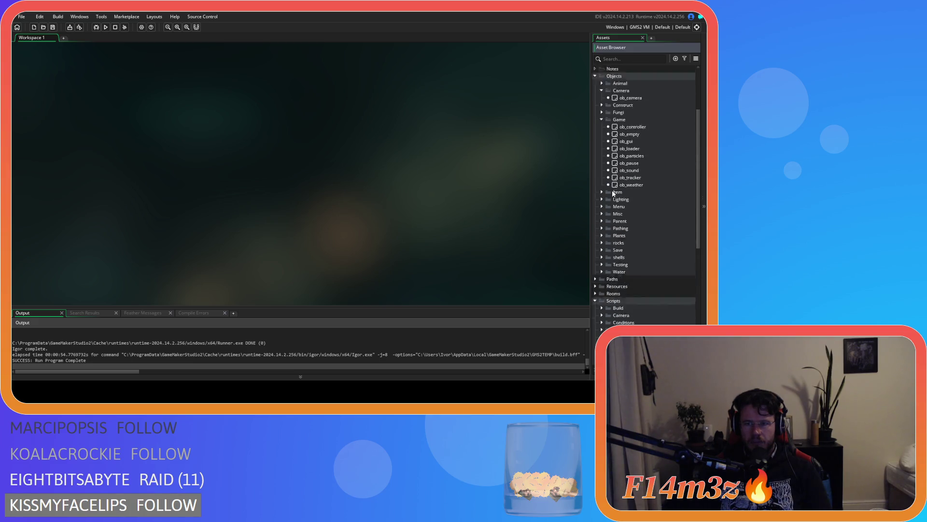
double_click(627, 156)
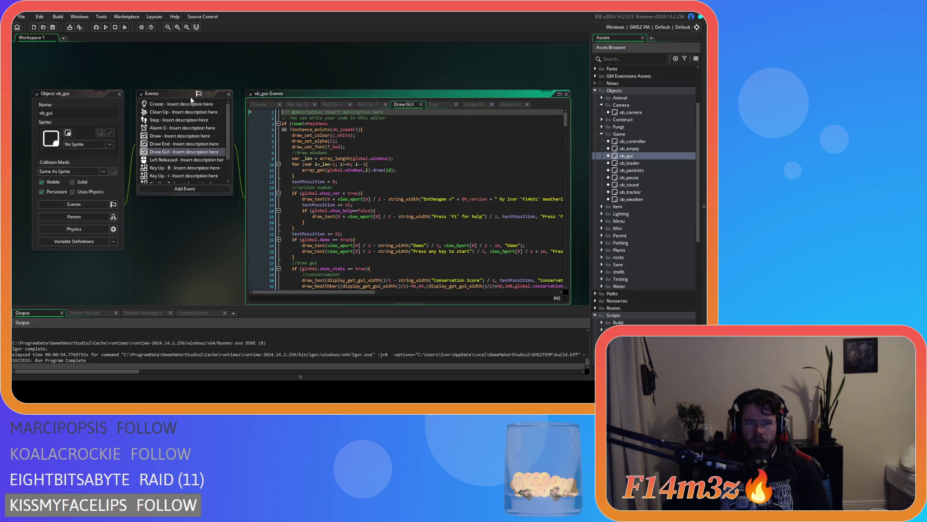
scroll(362, 190, down, 1)
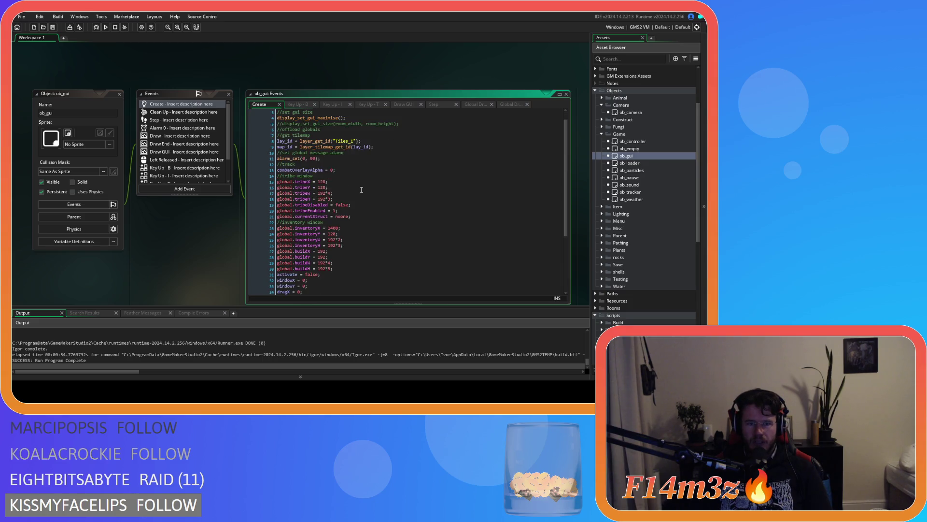
scroll(362, 190, down, 2)
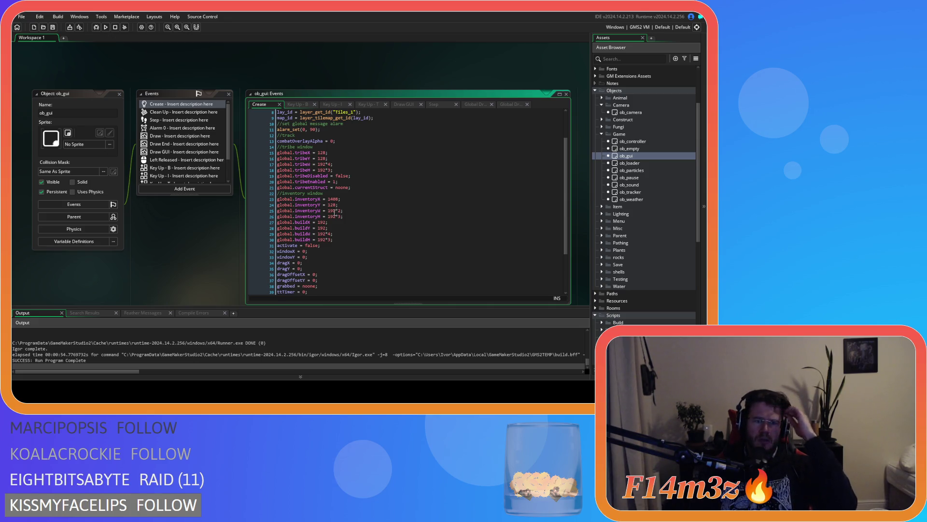
Add a //build window comment after global.inventoryH and a blank line after global.buildH
click(365, 216)
key(Return)
text(//b)
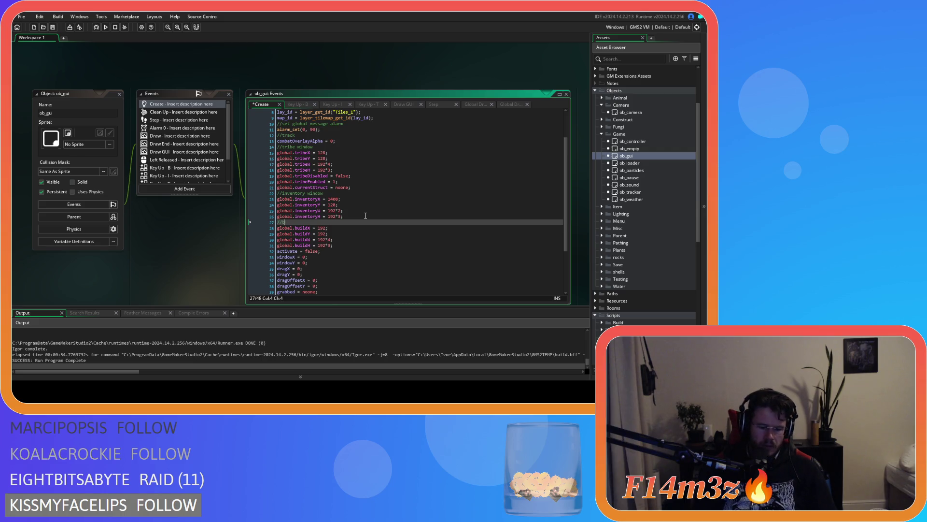
text(uild window)
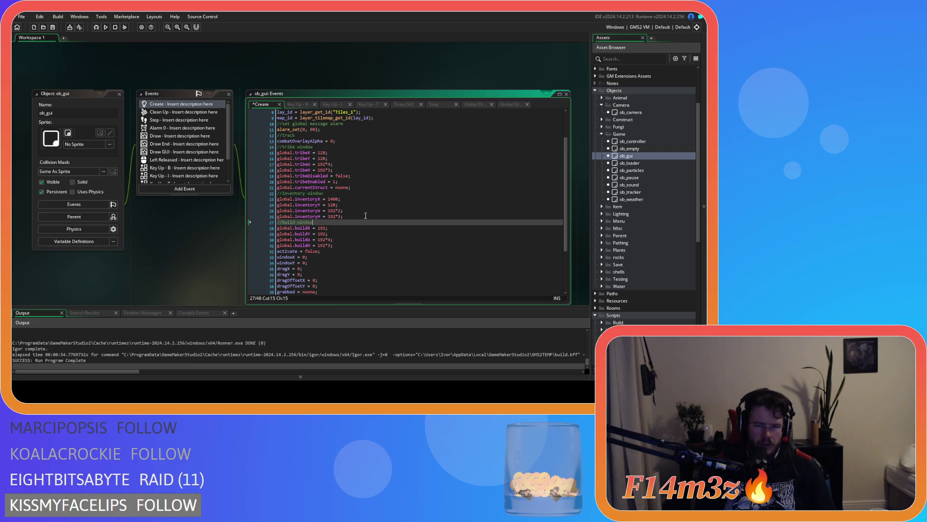
click(356, 243)
key(Return)
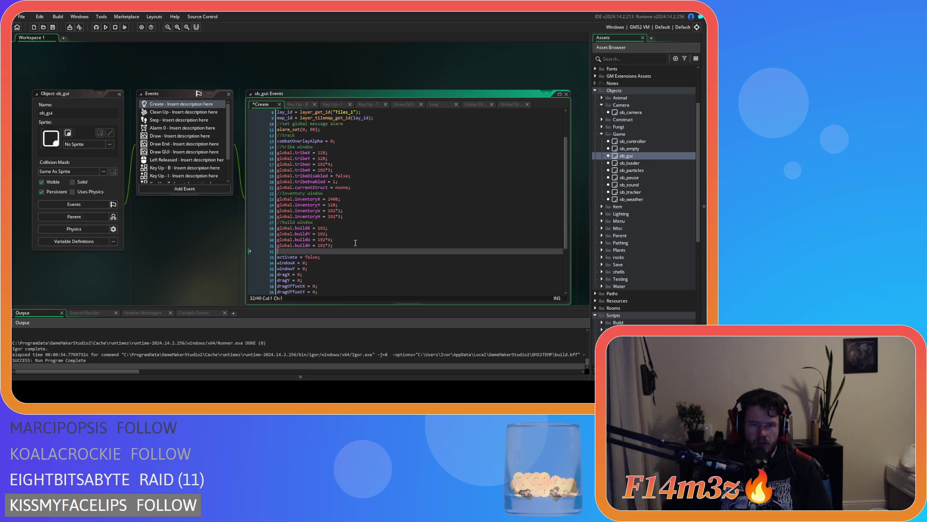
key(BackSpace)
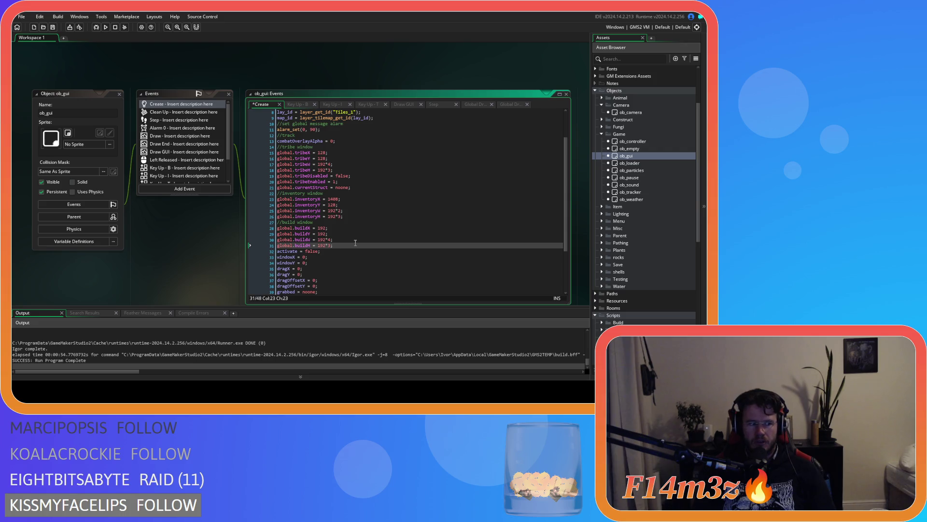
key(Return)
Declare click = false; after the build window variables and save the Create event
text(click)
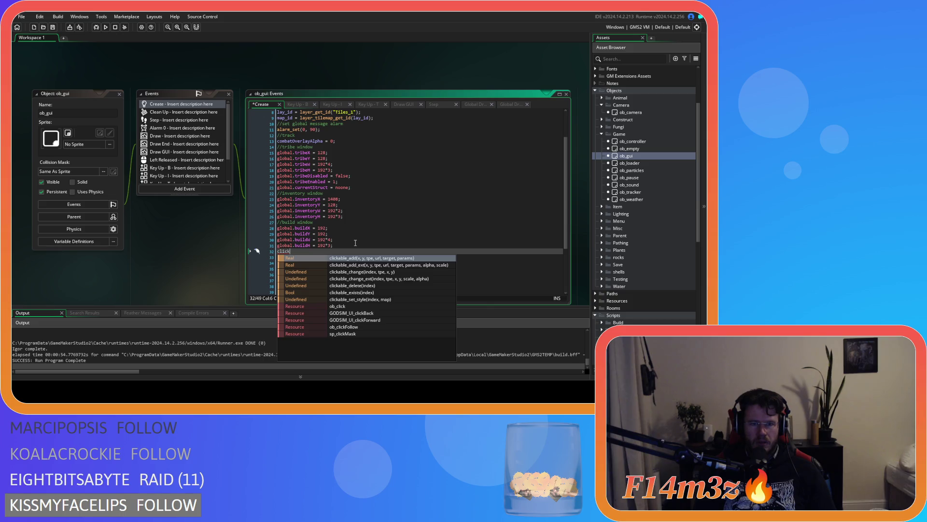
text( = false;)
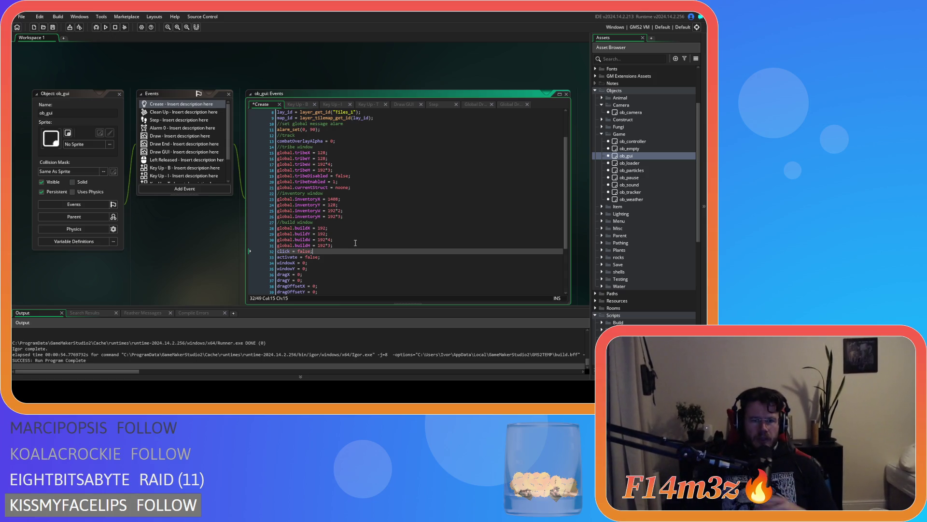
key(ctrl+s)
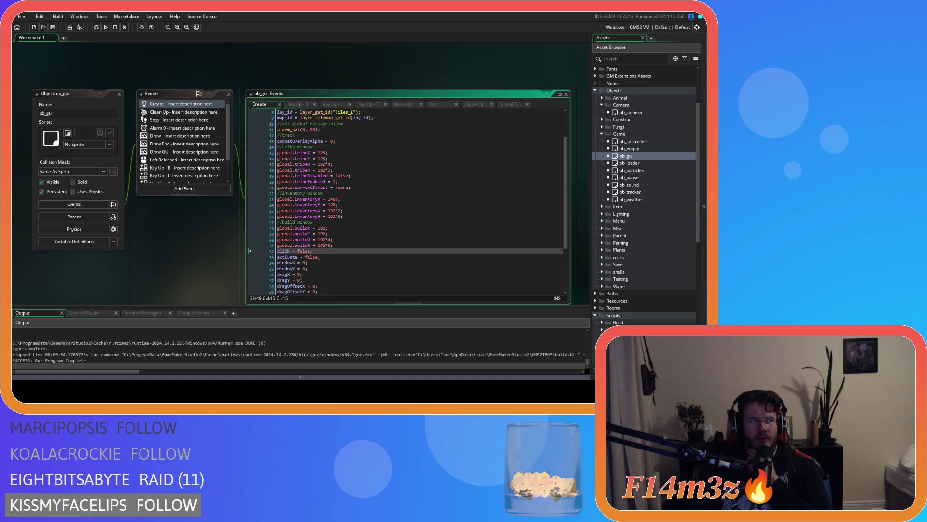
click(328, 216)
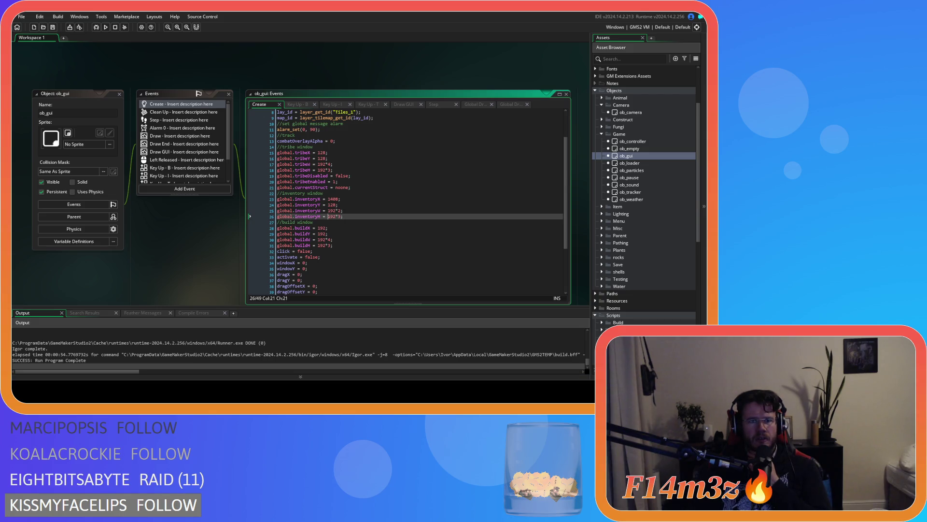
Copy the click = false; line from the Create event
scroll(148, 64, down, 1)
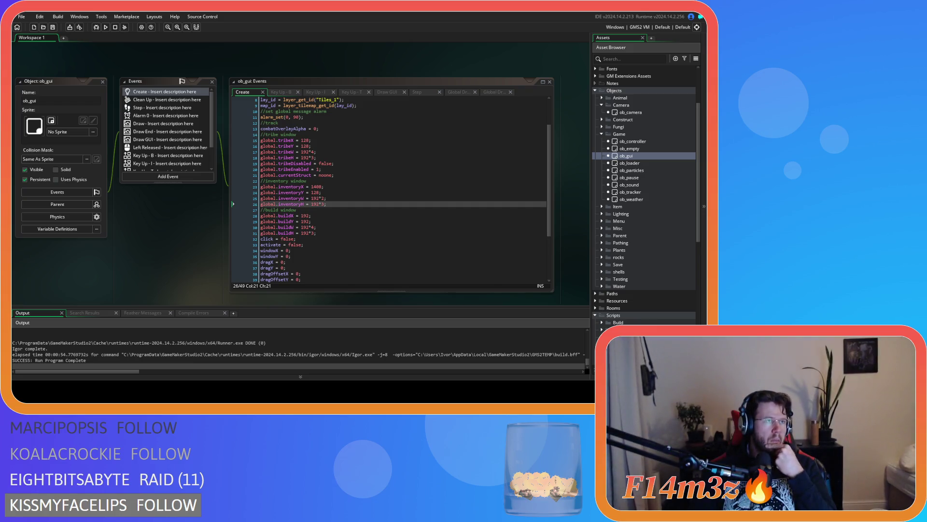
click(375, 228)
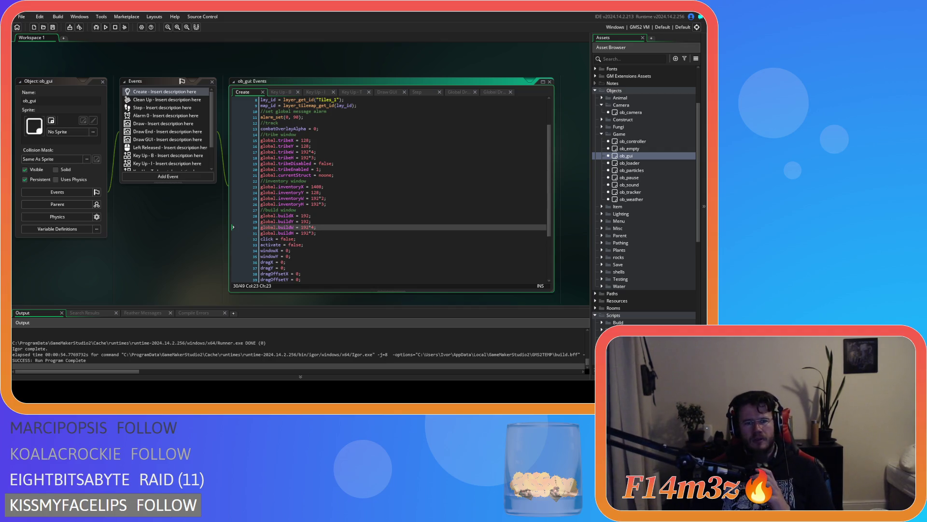
drag(297, 239, 250, 240)
key(ctrl+c)
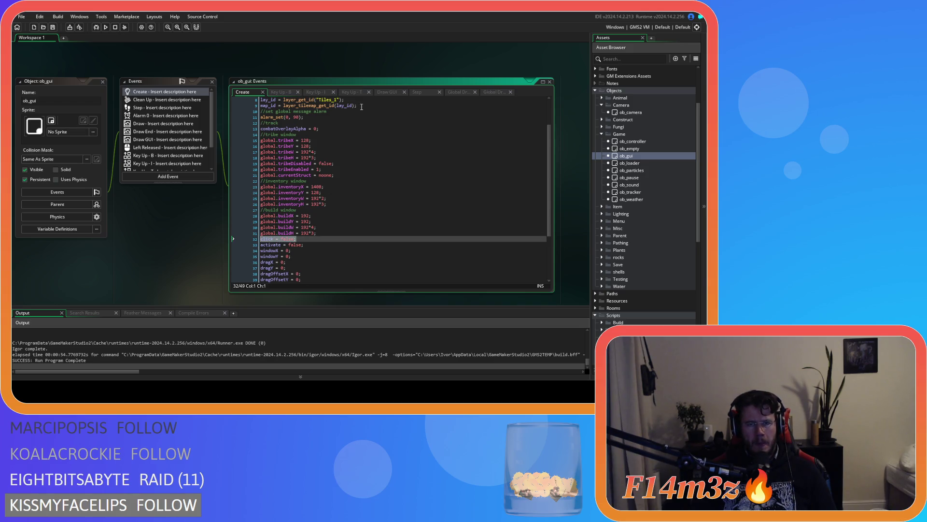
Paste click = false; under //handle window inputs in the Step event and save
click(389, 92)
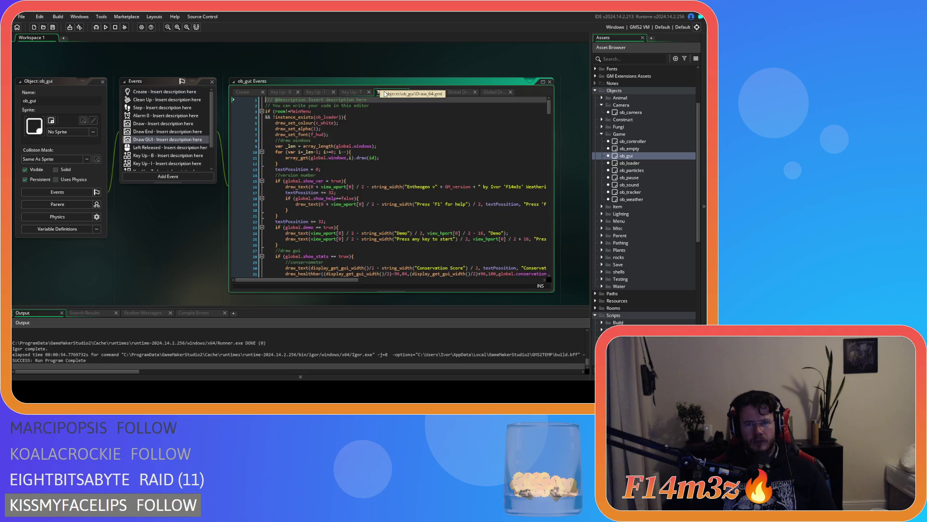
click(417, 92)
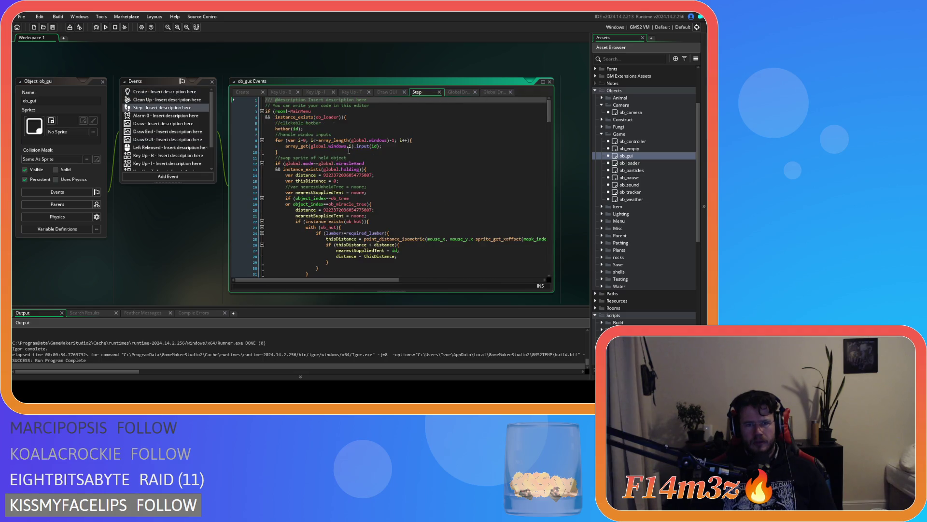
click(350, 134)
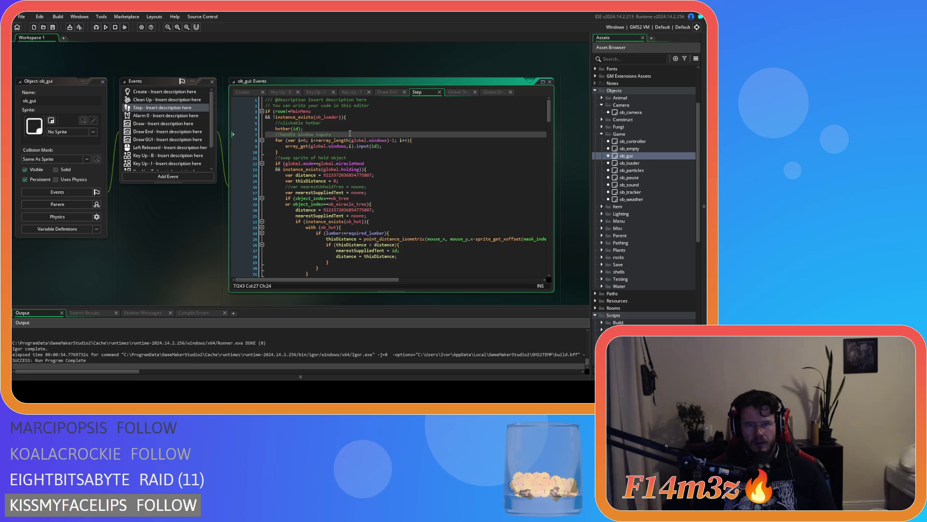
key(Return)
key(ctrl+v)
key(ctrl+s)
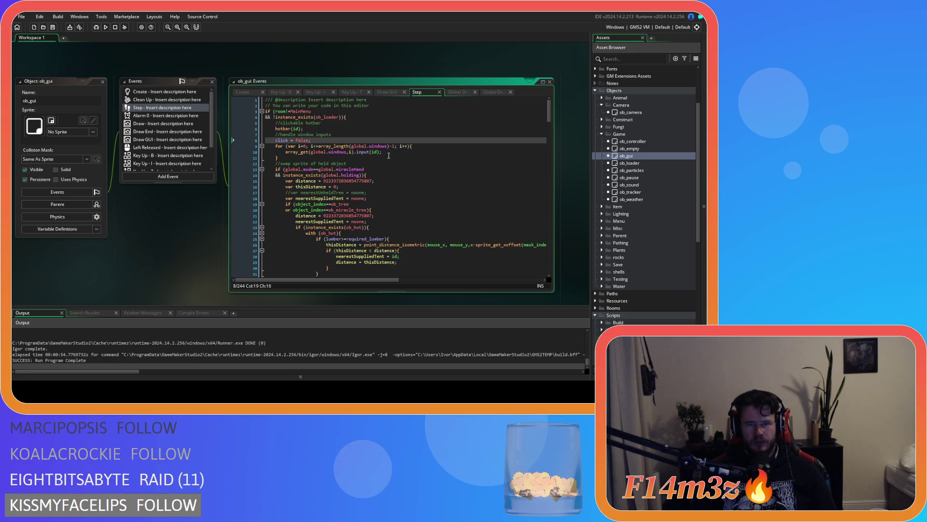
Open the sc_windowBuild script from the GUI/Build folder
scroll(602, 200, down, 10)
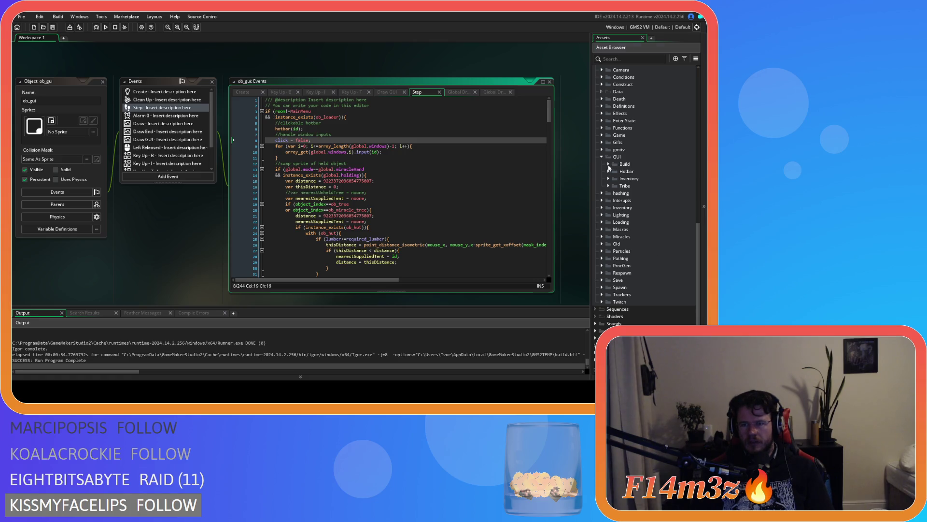
click(608, 164)
double_click(632, 171)
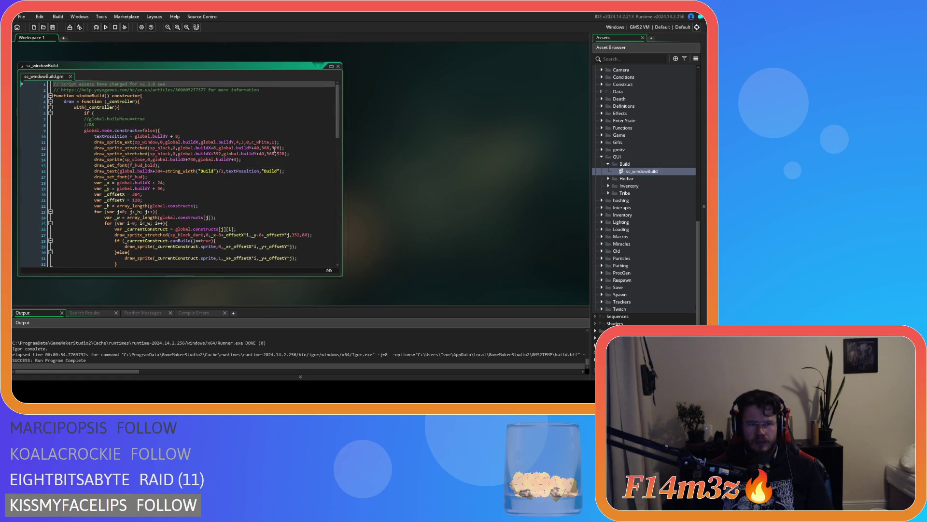
Add click = true; inside sc_windowBuild's point_in_rectangle click check on line 51
drag(339, 131, 345, 188)
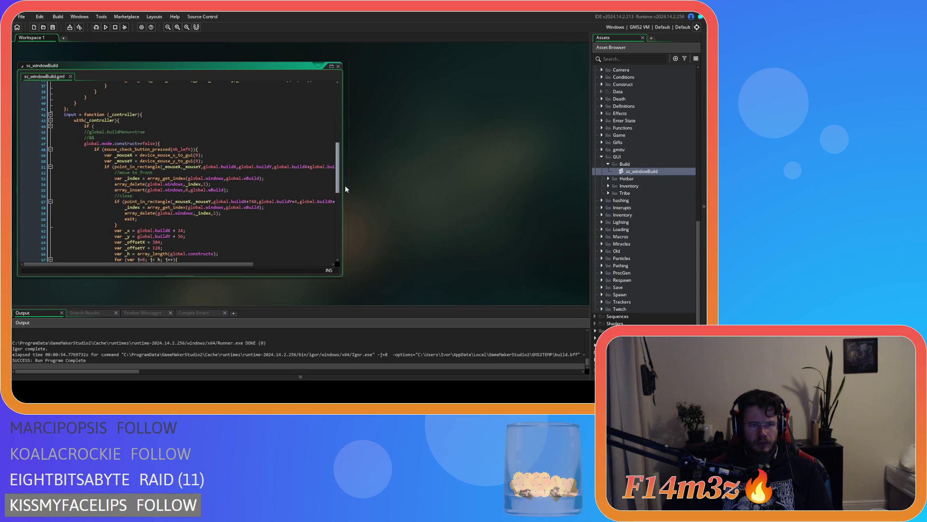
click(320, 167)
key(End)
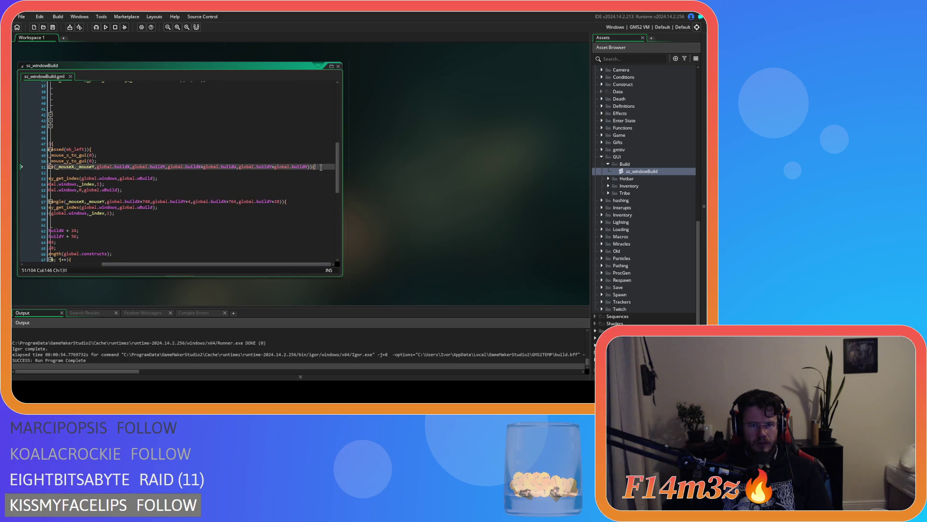
key(Return)
text(click = true;)
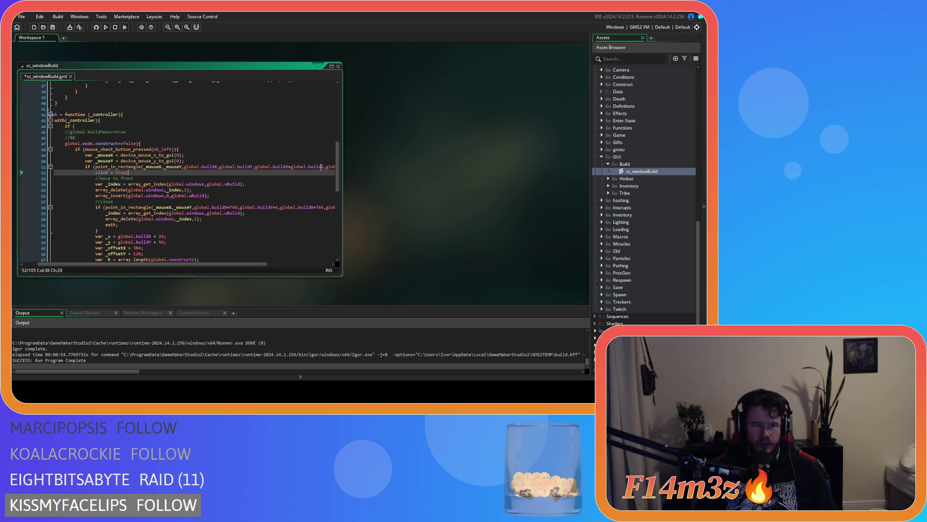
drag(128, 172, 95, 172)
click(608, 186)
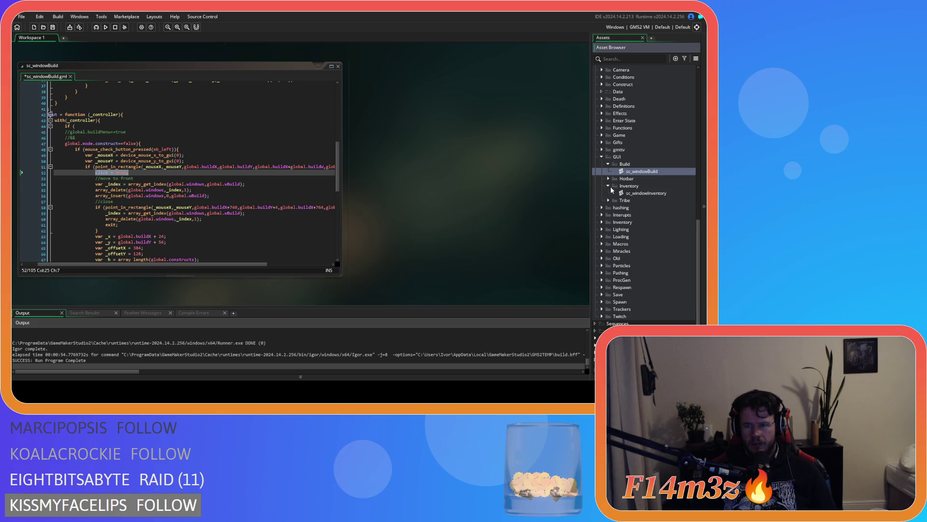
Open sc_windowInventory and add click = true; inside its point_in_rectangle click check
double_click(639, 194)
scroll(243, 164, down, 12)
scroll(244, 165, up, 17)
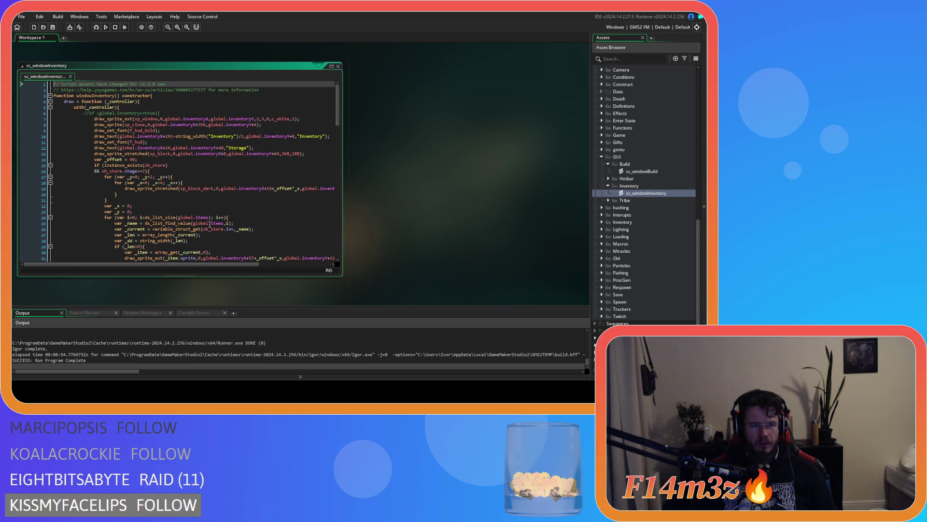
scroll(192, 241, down, 10)
scroll(191, 241, down, 17)
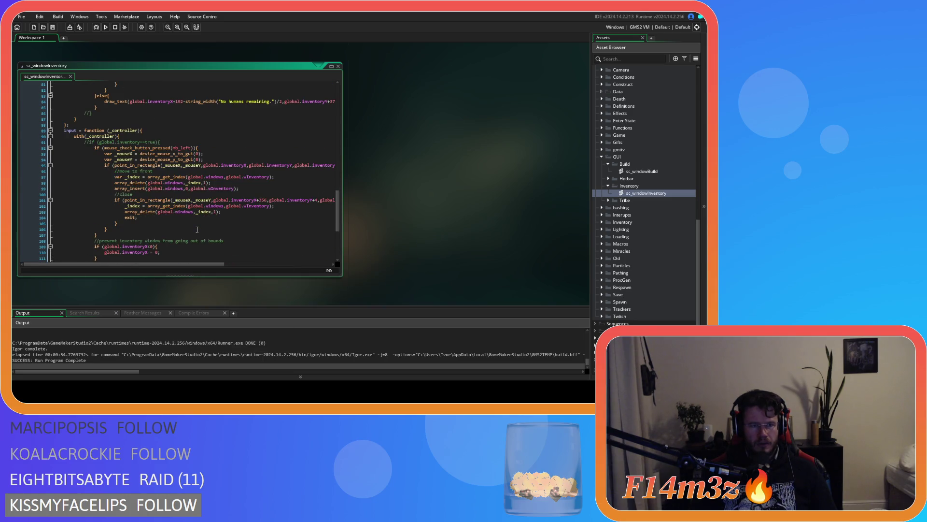
drag(200, 264, 309, 265)
click(321, 165)
key(Return)
text(click = true;)
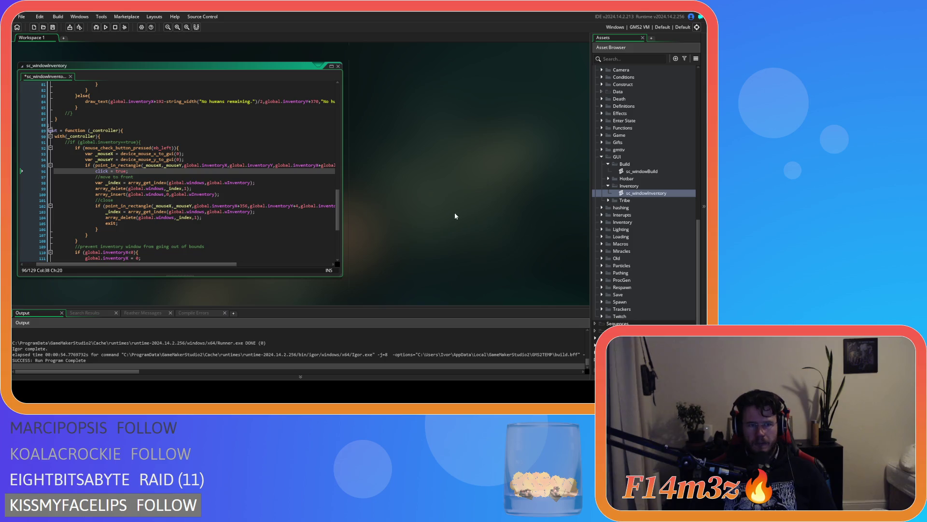
click(608, 201)
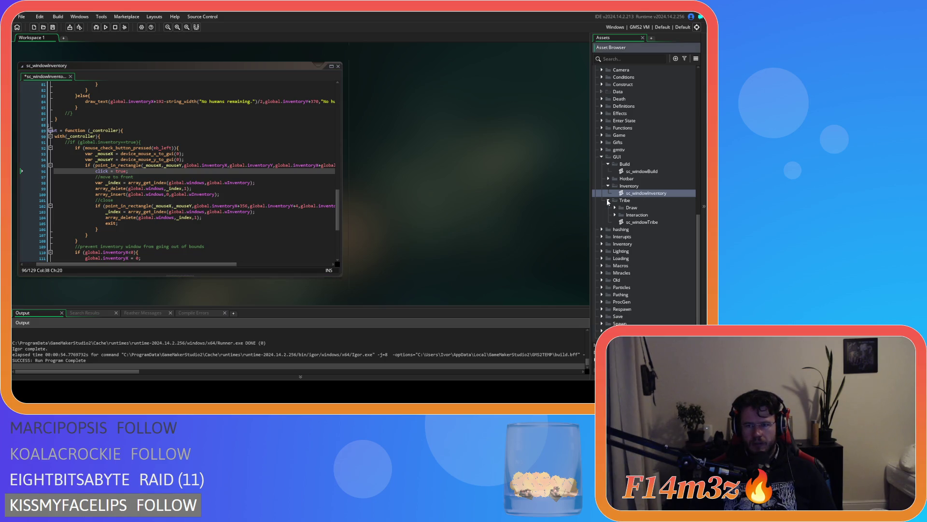
Open sc_windowTribe and scroll through its code to the second mouse-press block
click(631, 221)
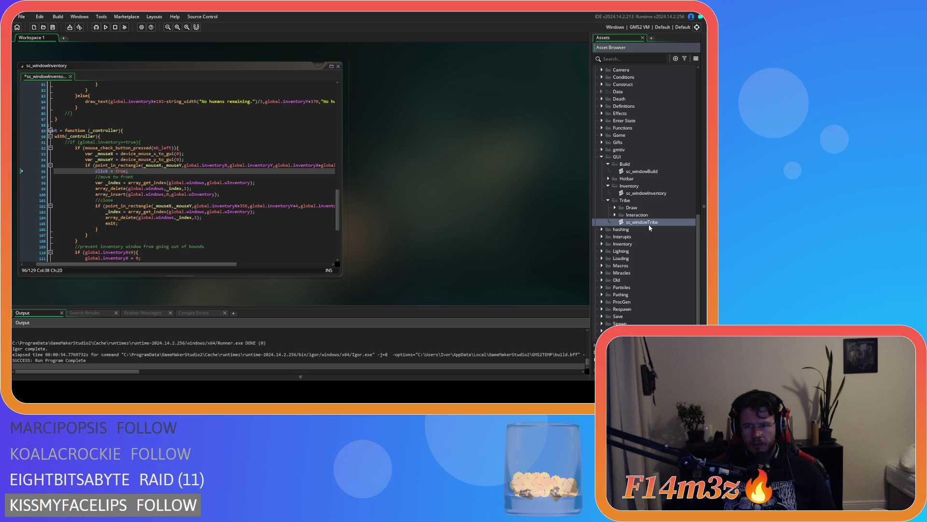
double_click(647, 222)
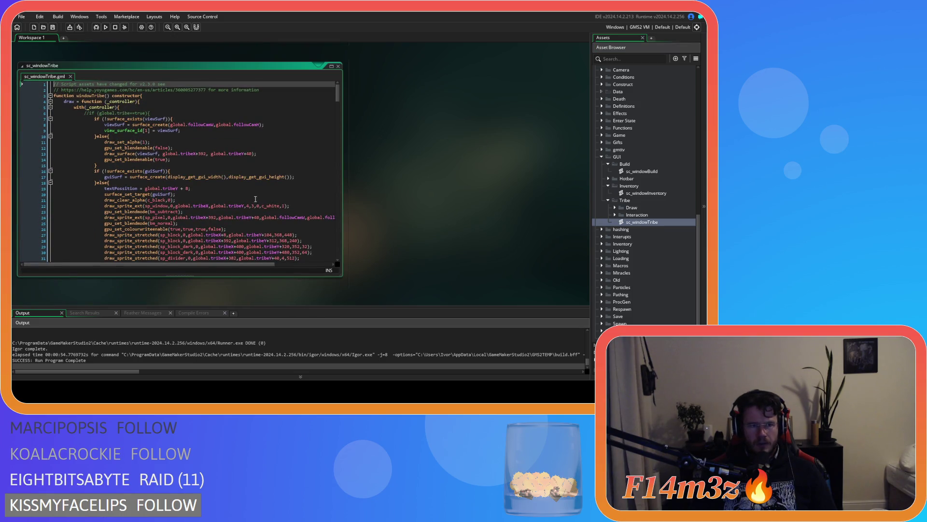
scroll(290, 174, up, 5)
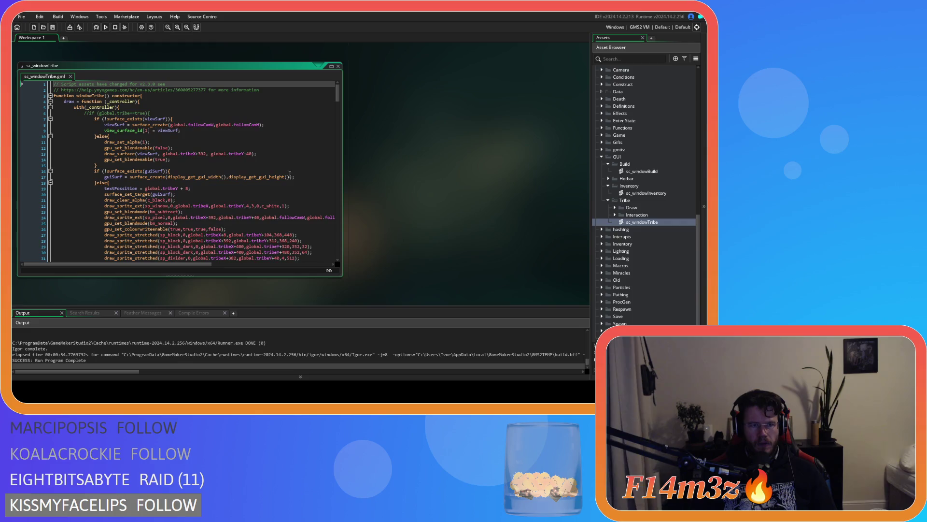
scroll(336, 93, down, 3)
scroll(337, 94, up, 3)
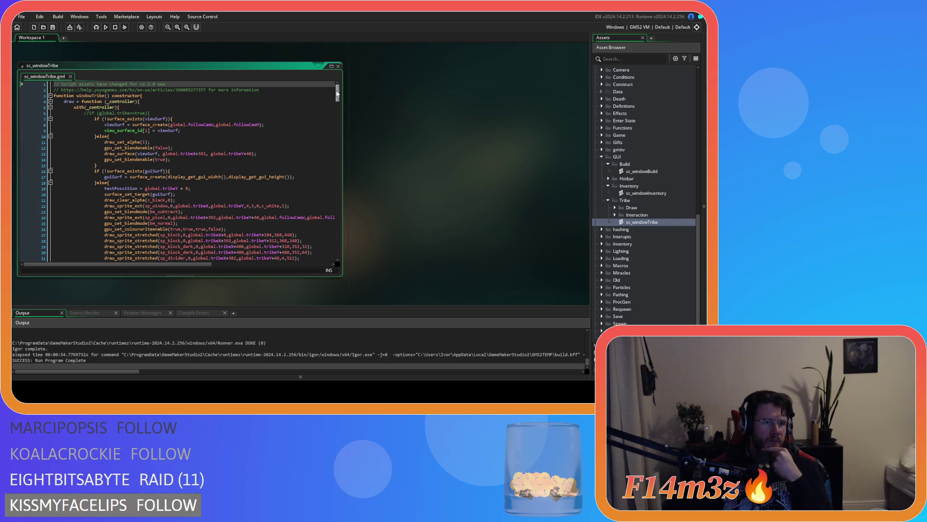
drag(336, 93, 323, 168)
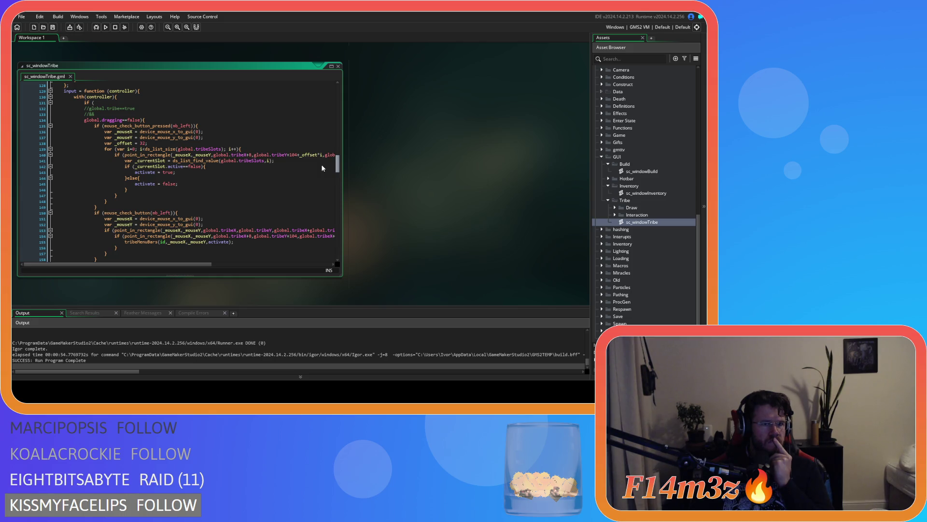
mouse_move(174, 264)
mouse_down()
mouse_move(274, 270)
mouse_move(173, 265)
mouse_up()
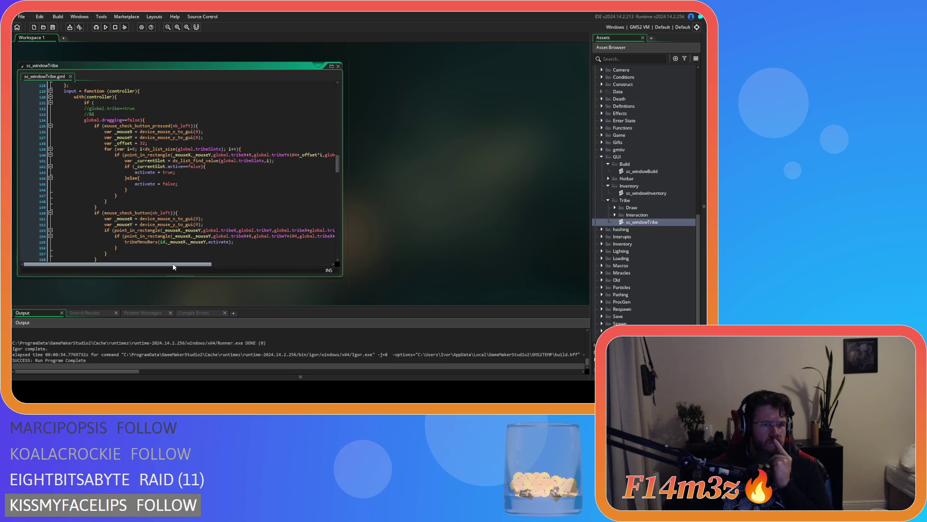
scroll(178, 247, down, 4)
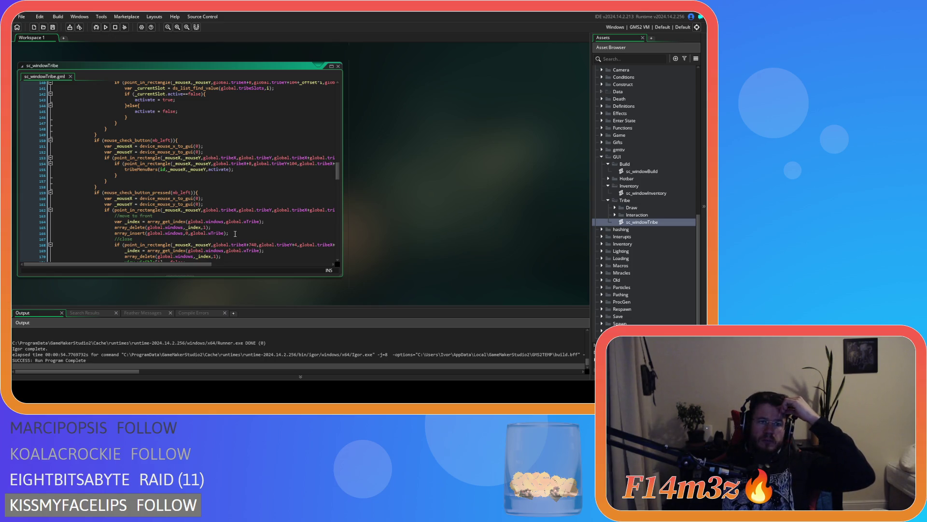
scroll(235, 234, up, 2)
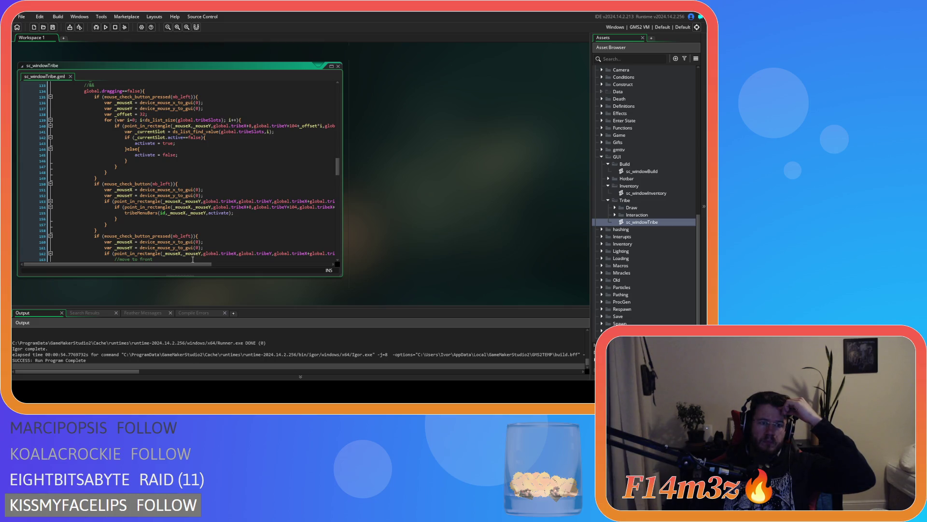
Cut the move-to-front lines 163-166 from the later mouse_check_button_pressed block
mouse_move(189, 265)
mouse_down()
mouse_move(253, 265)
mouse_move(194, 263)
mouse_up()
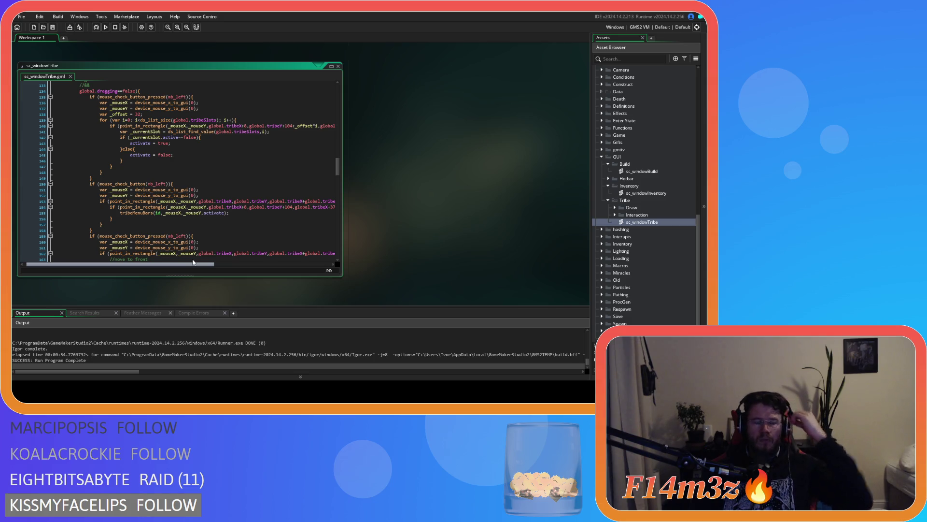
drag(193, 262, 204, 262)
scroll(197, 236, down, 1)
scroll(197, 236, down, 3)
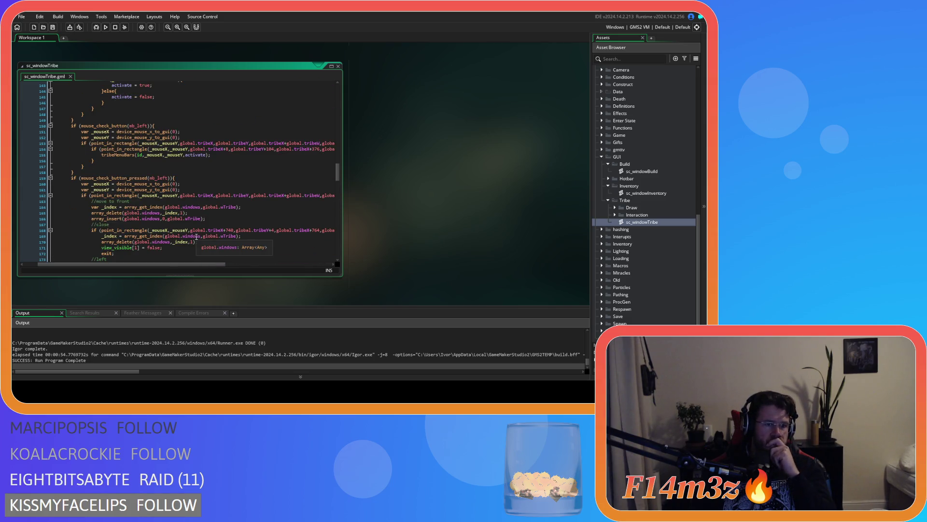
scroll(197, 237, up, 3)
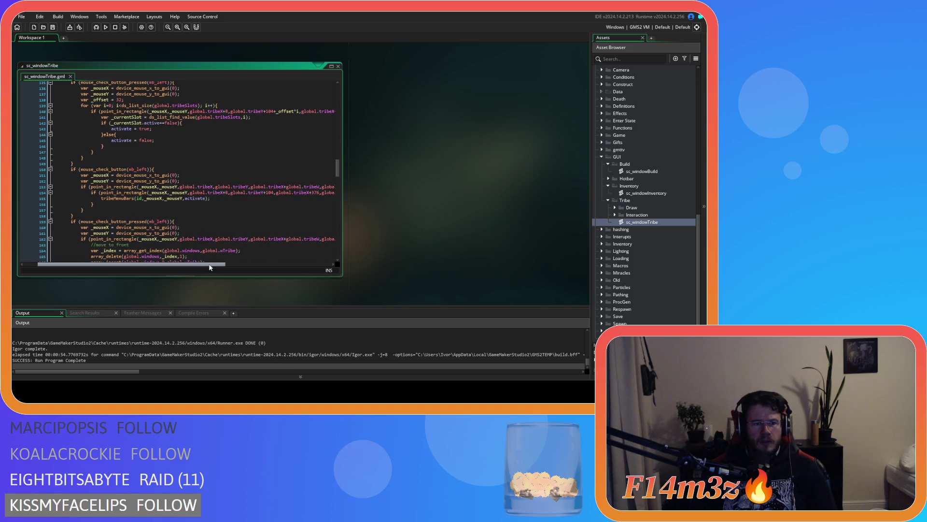
drag(211, 263, 215, 264)
scroll(206, 237, down, 3)
drag(198, 218, 76, 197)
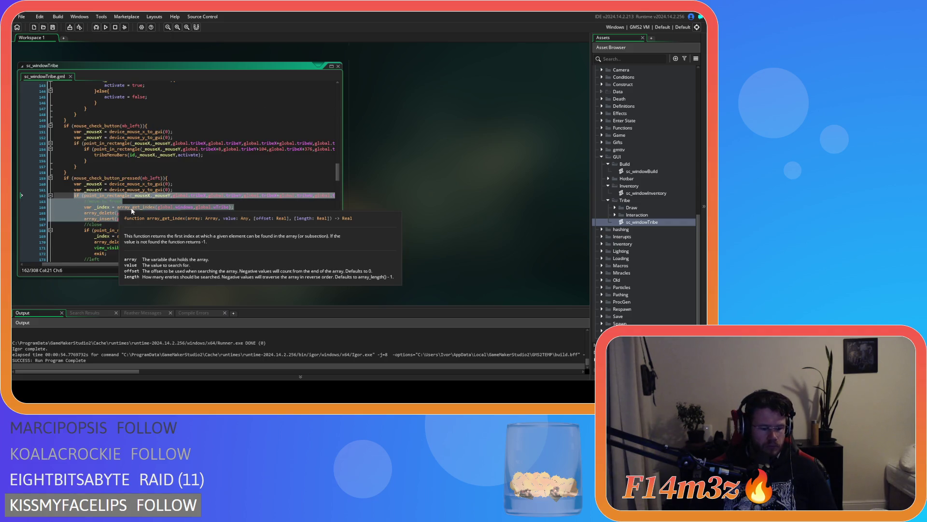
drag(199, 218, 12, 203)
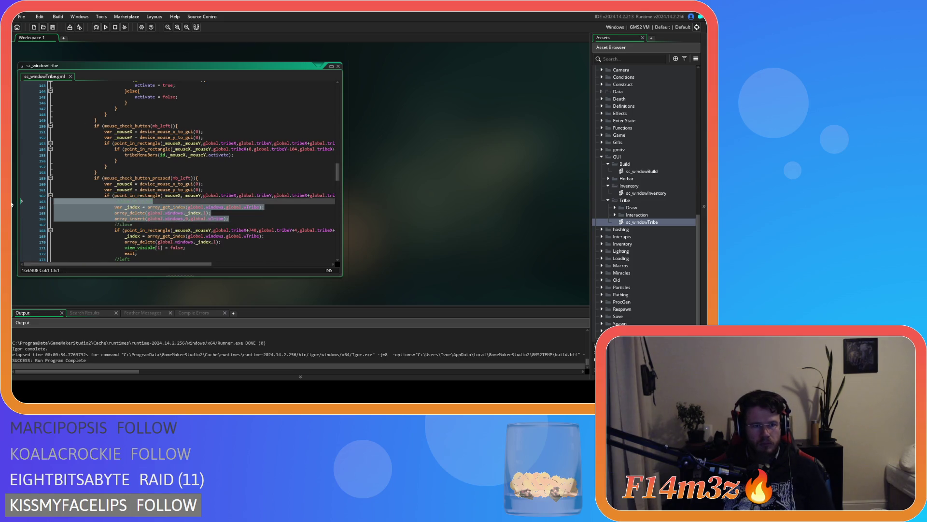
key(ctrl+x)
scroll(183, 193, up, 8)
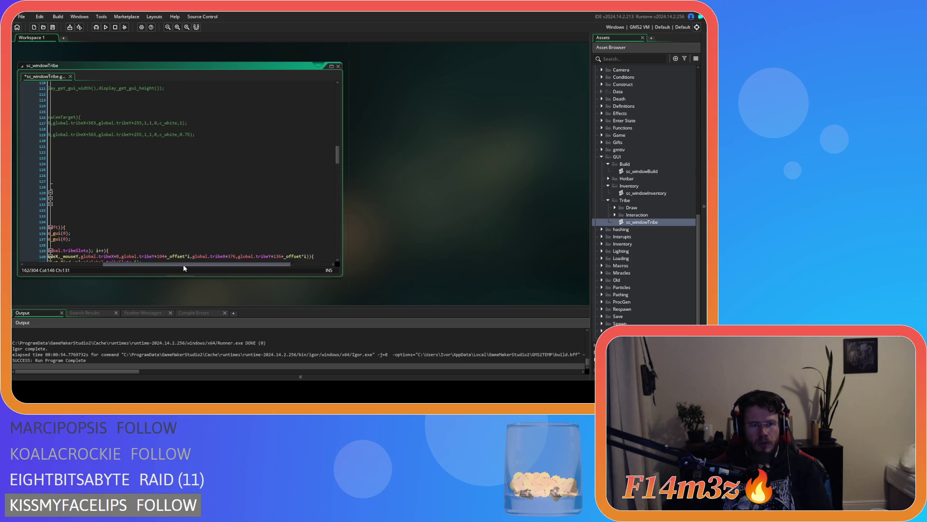
scroll(197, 192, down, 2)
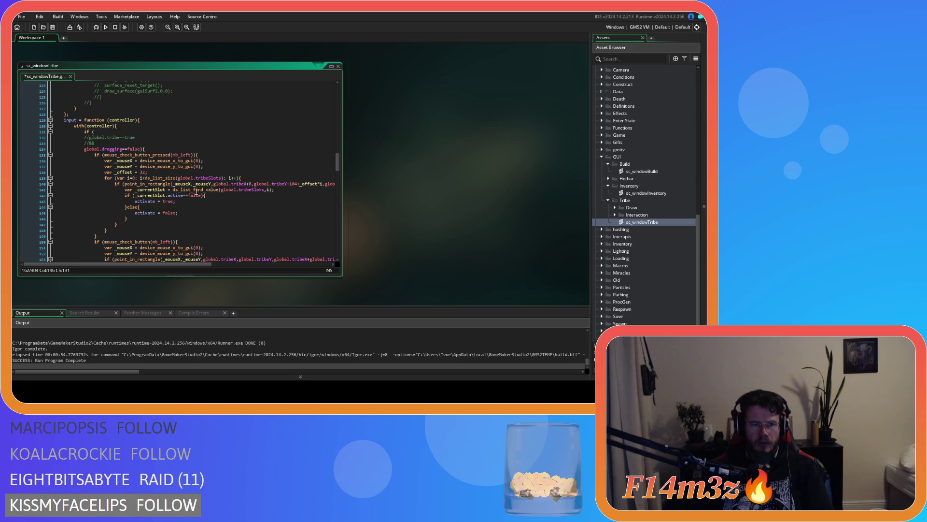
Paste the move-to-front code after the offset line and nest the slot loop with a closing brace
click(246, 178)
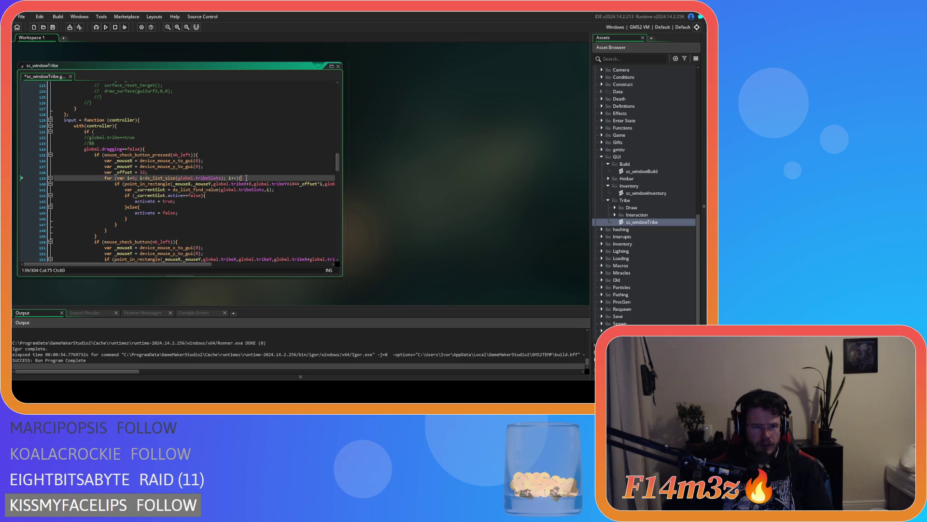
click(206, 172)
key(Return)
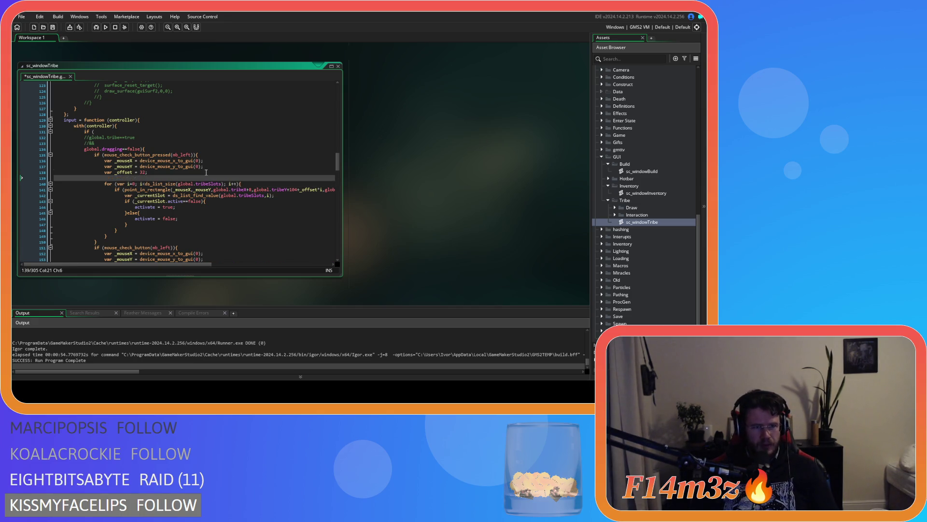
key(ctrl+v)
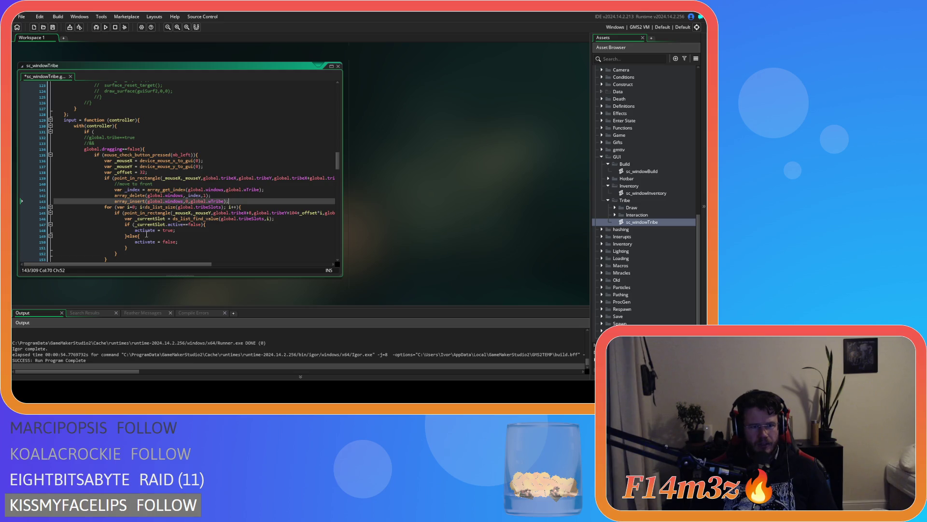
scroll(106, 206, down, 3)
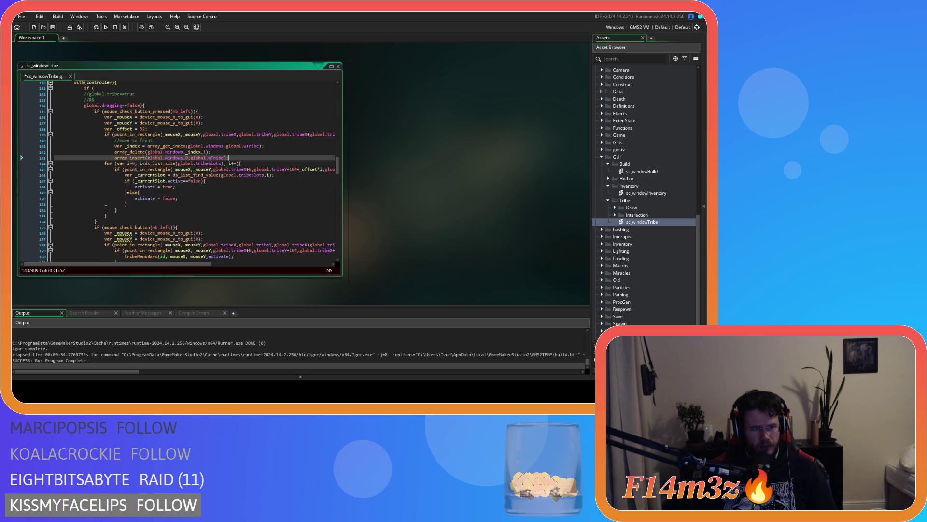
drag(107, 201, 99, 150)
key(Tab)
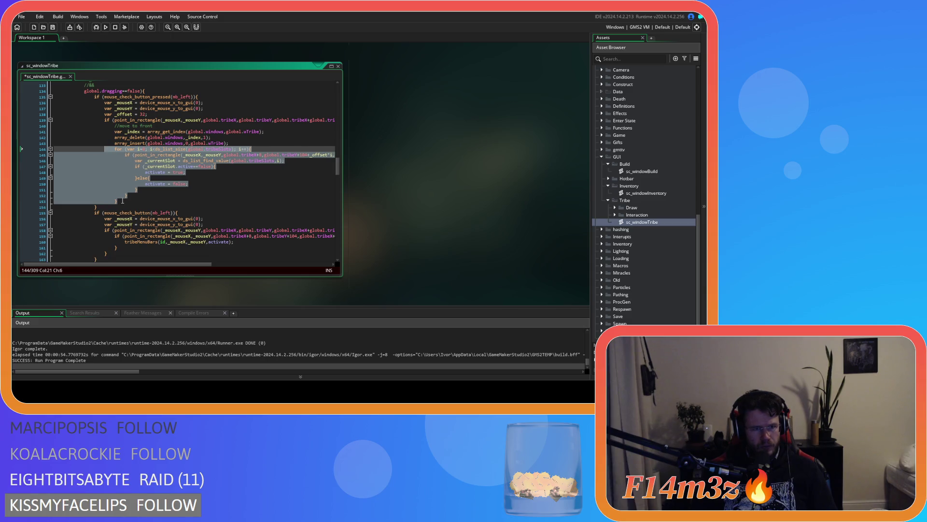
click(123, 201)
key(Return)
text(})
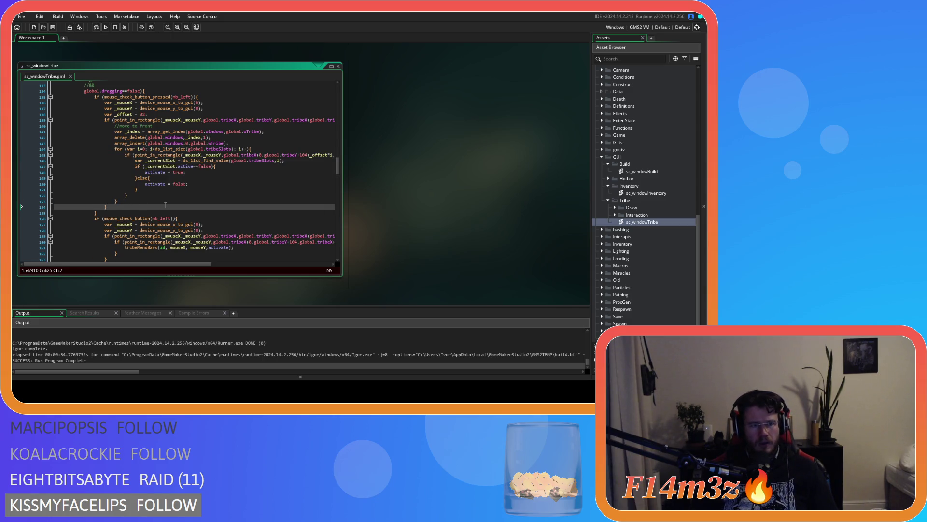
Add a blank line below array_insert and save sc_windowTribe
scroll(186, 201, up, 1)
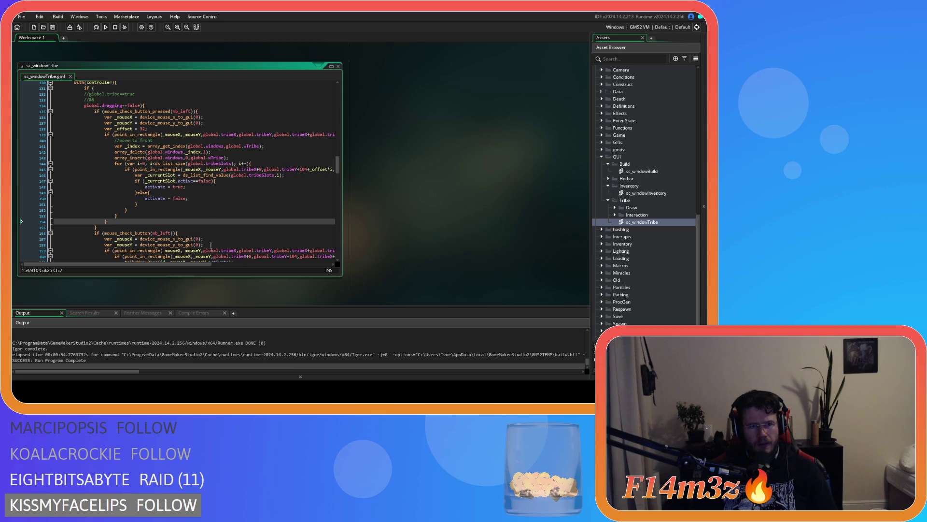
click(251, 158)
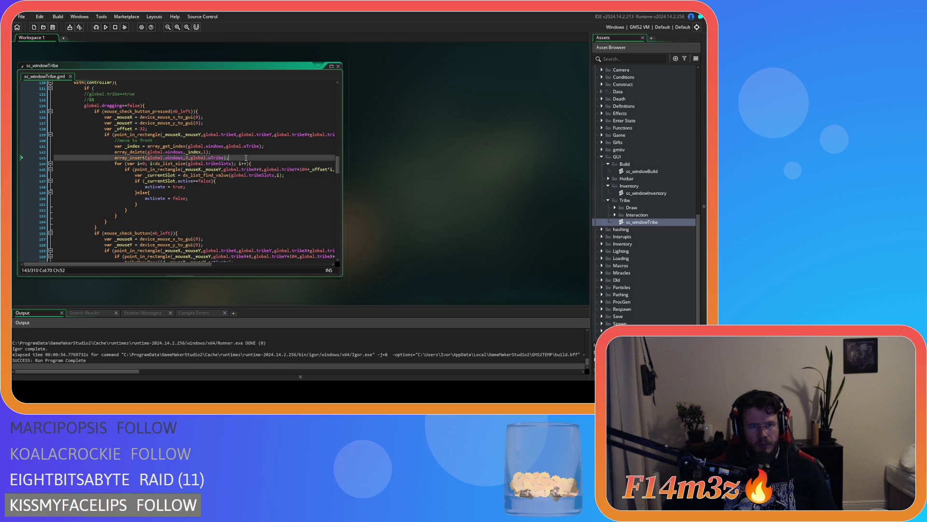
key(Return)
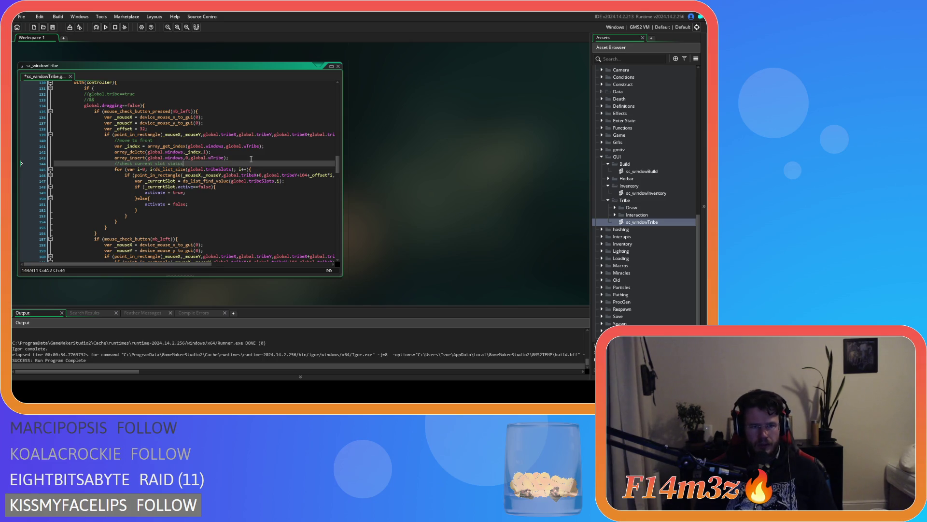
key(ctrl+s)
Insert a click = true line above the move-to-front comment
click(199, 169)
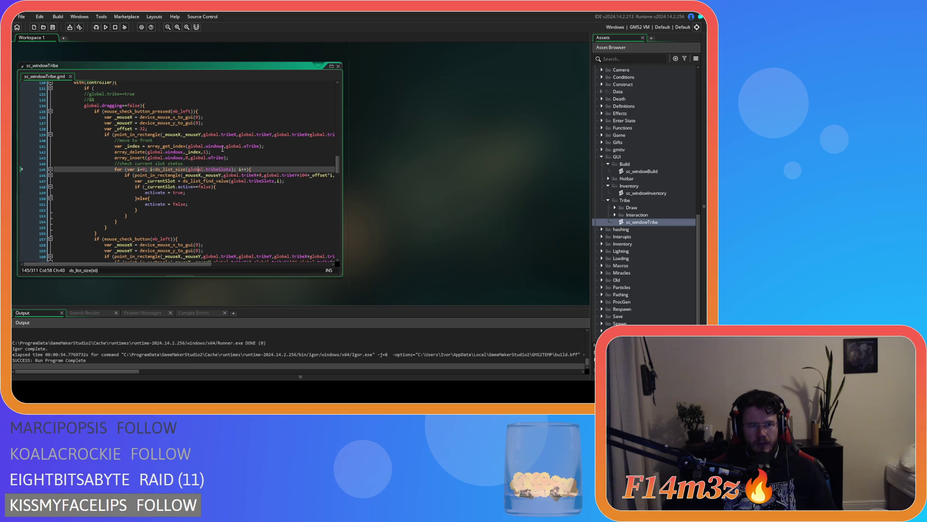
click(115, 140)
key(Return)
key(Up)
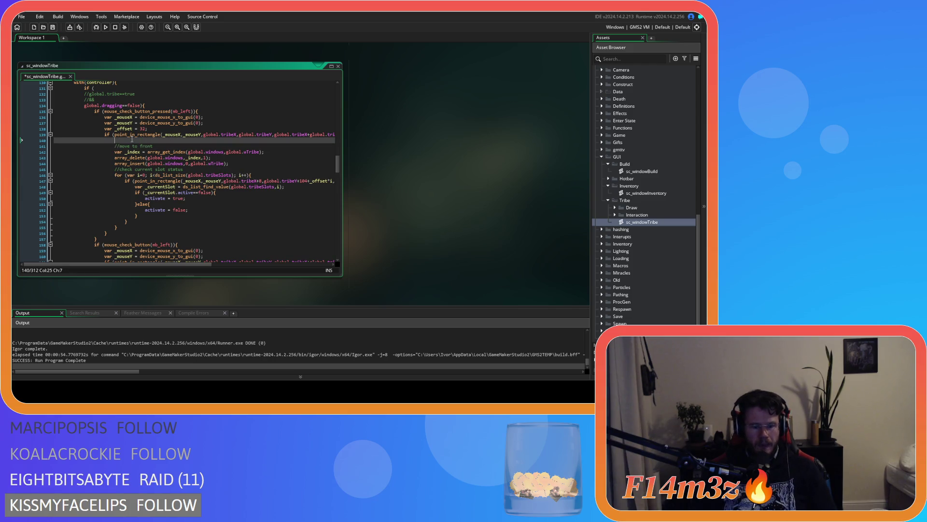
text(click = true;)
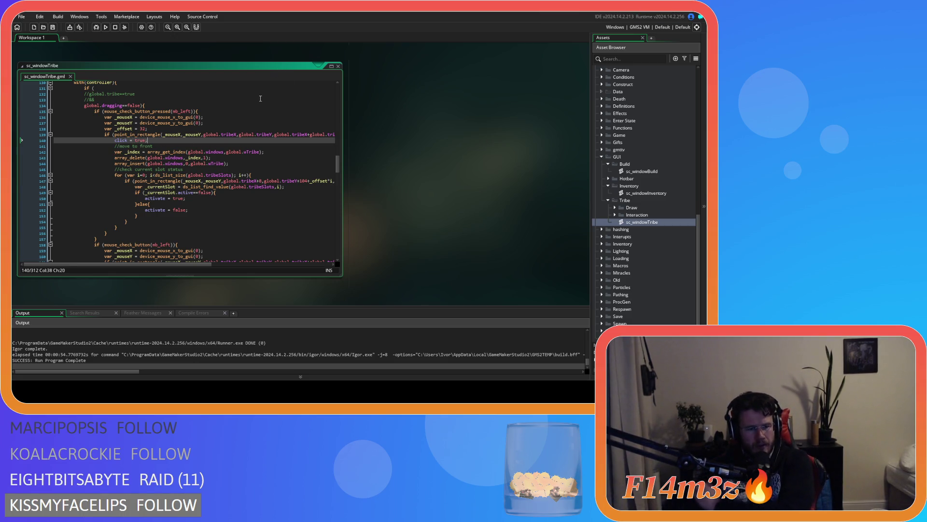
click(238, 146)
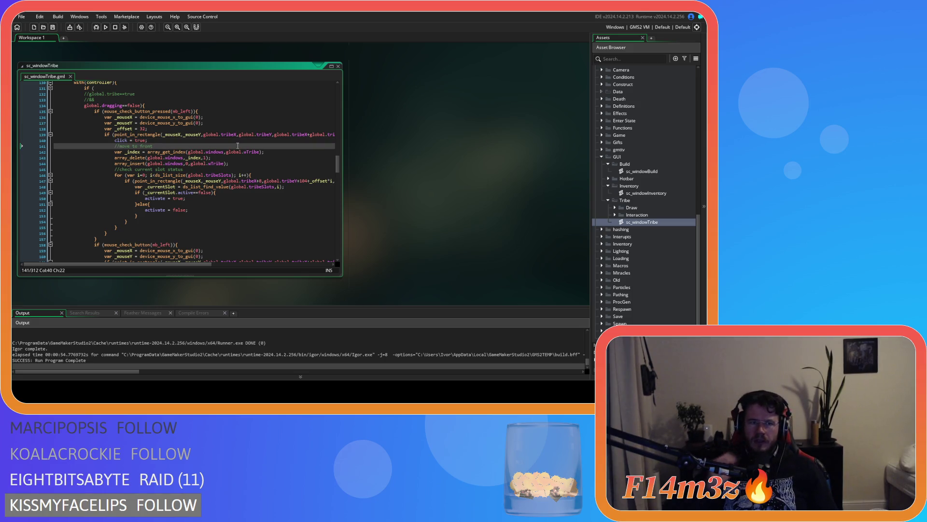
scroll(238, 146, up, 3)
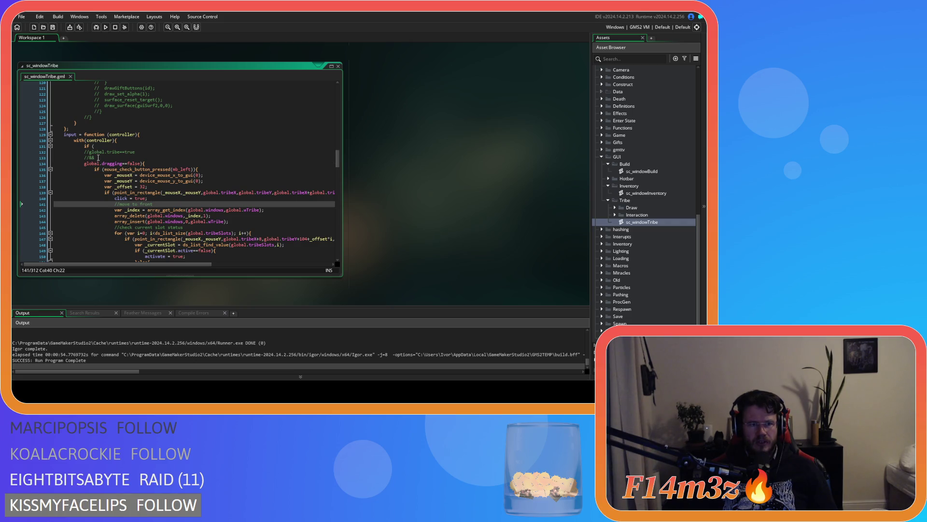
Change sc_windowTribe's input condition to click==false && global.dragging==false
drag(98, 157, 90, 155)
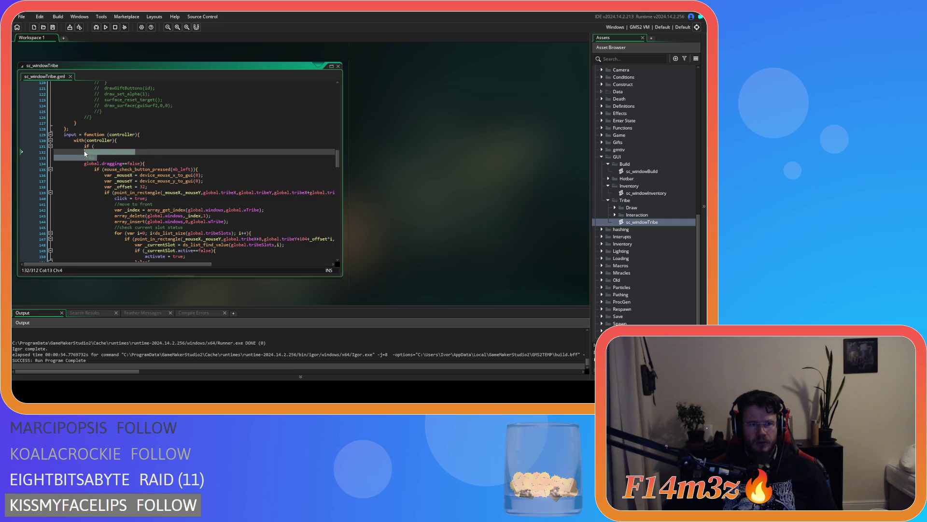
key(ctrl+k)
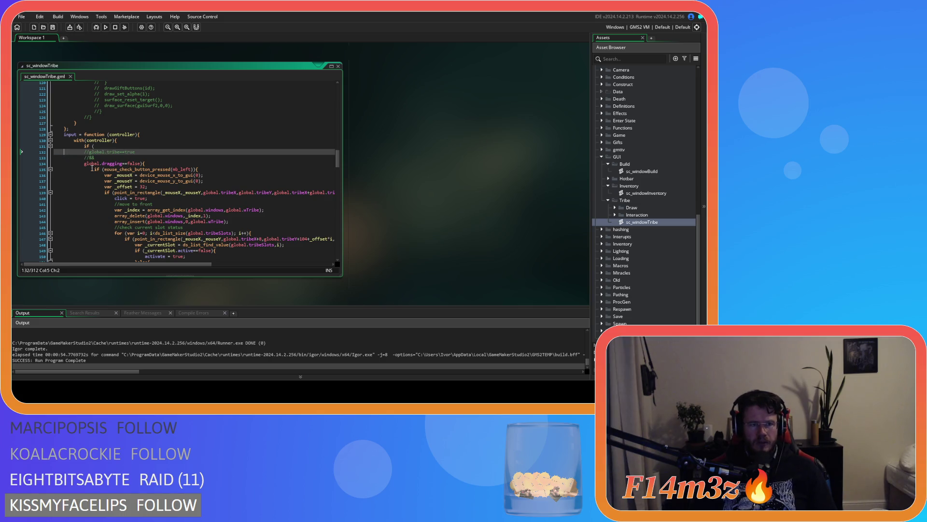
drag(98, 159, 97, 147)
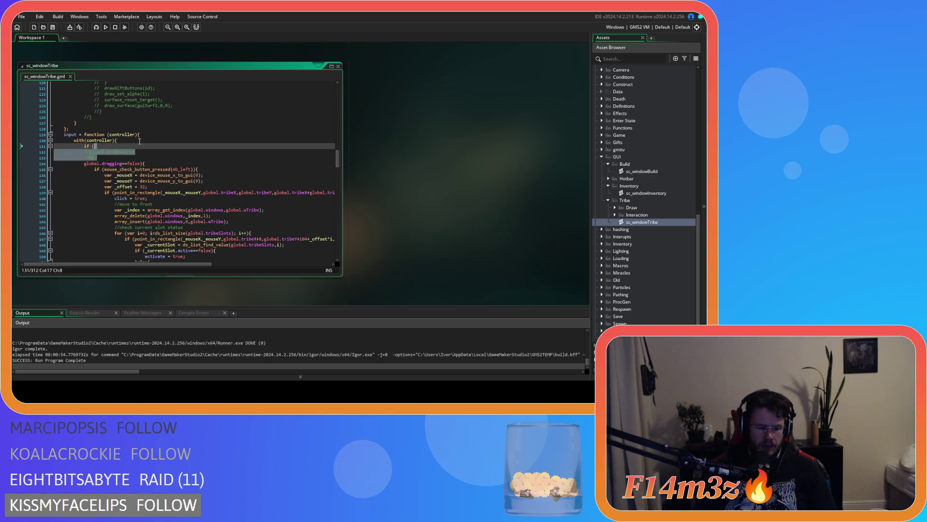
text(click =)
key(BackSpace)
text(==false)
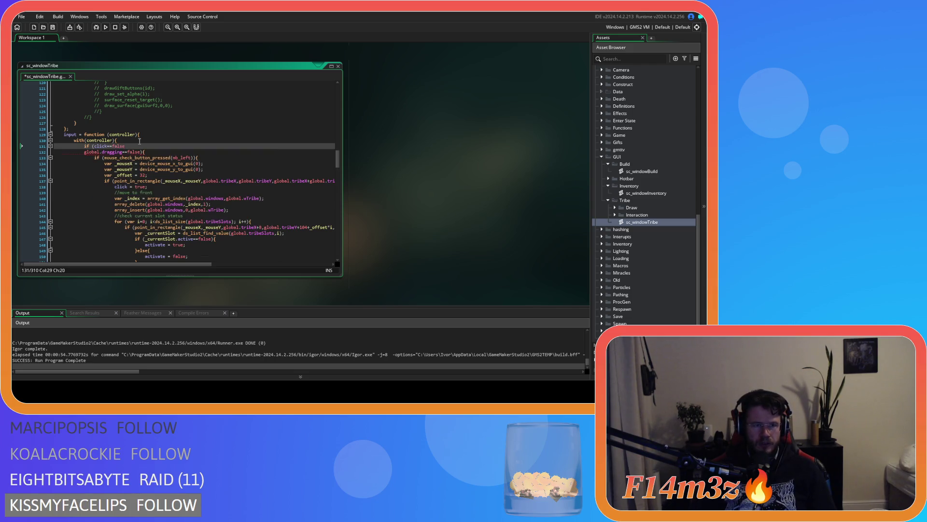
key(Down)
key(Home)
text(&&)
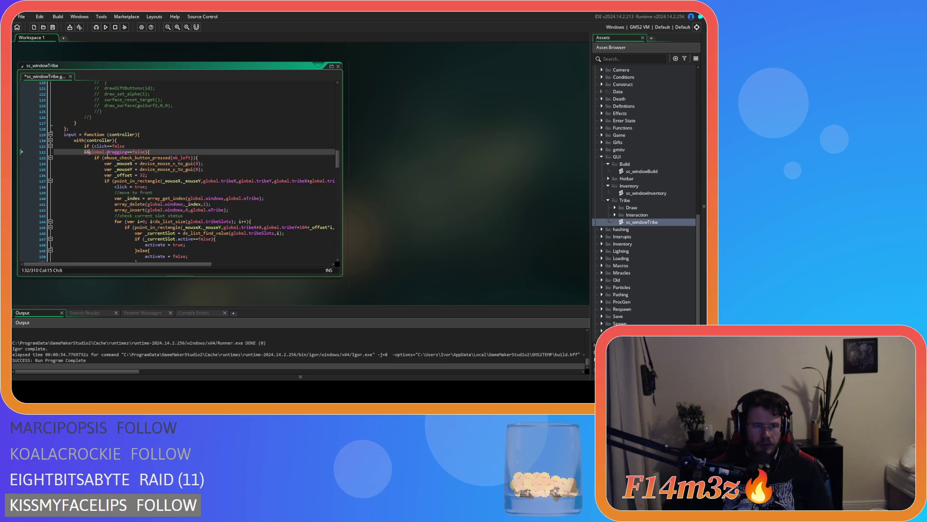
shift+click(95, 146)
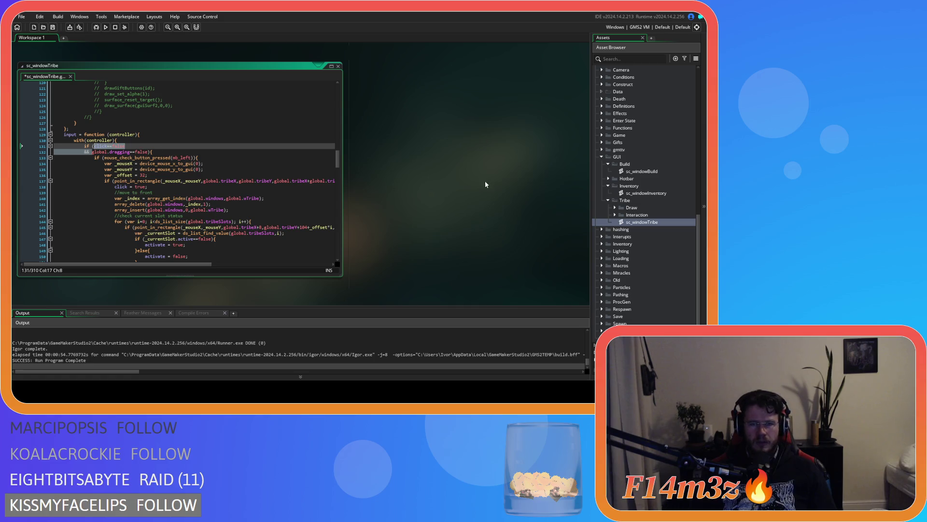
double_click(624, 195)
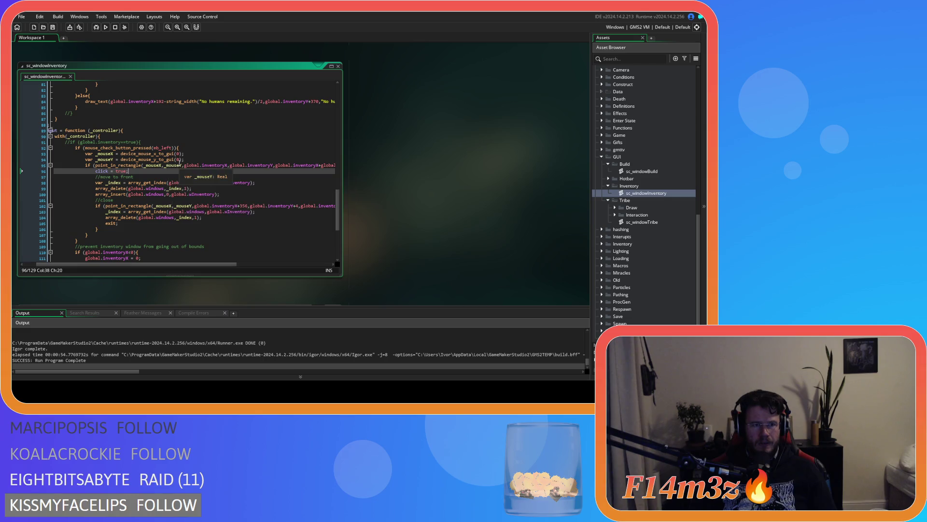
Uncomment sc_windowInventory's input check, set its condition to click==false, and save
click(159, 141)
mouse_move(177, 155)
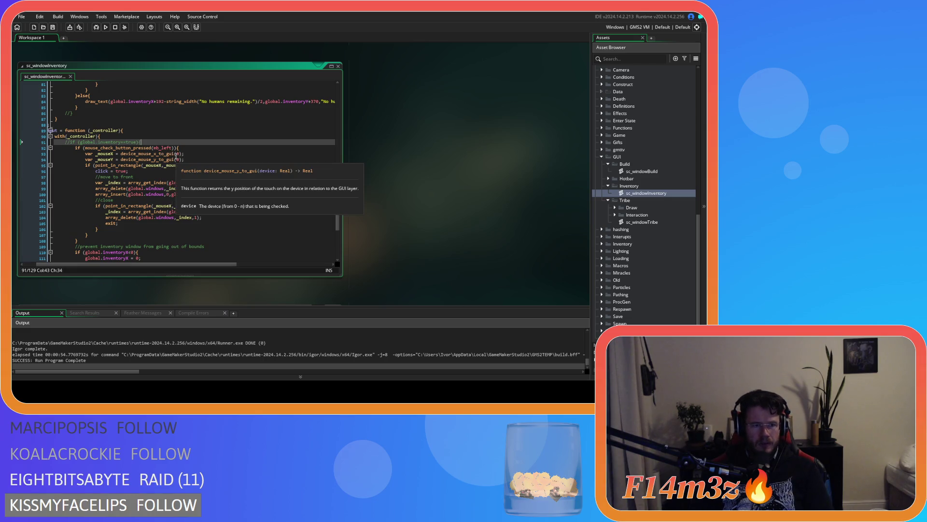
key(ctrl+shift+k)
scroll(176, 155, down, 7)
click(88, 201)
key(ctrl+shift+k)
scroll(132, 141, up, 7)
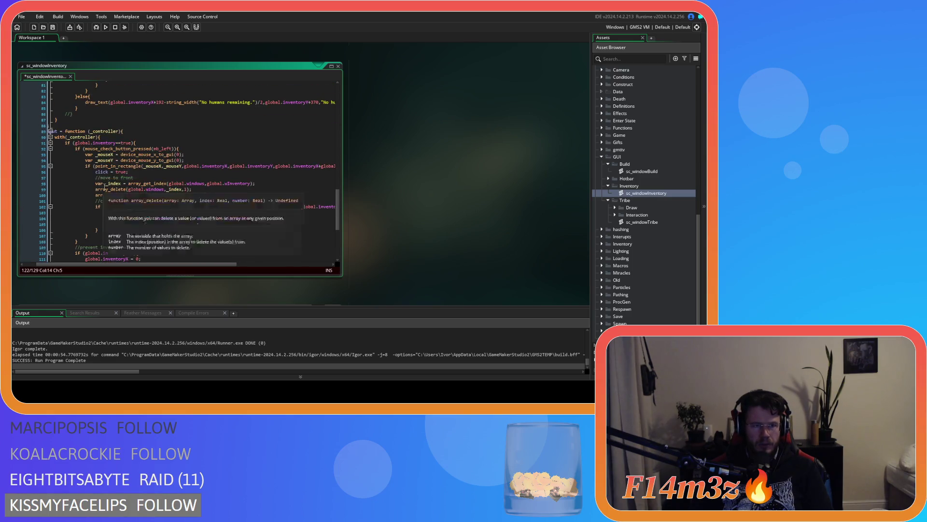
click(132, 143)
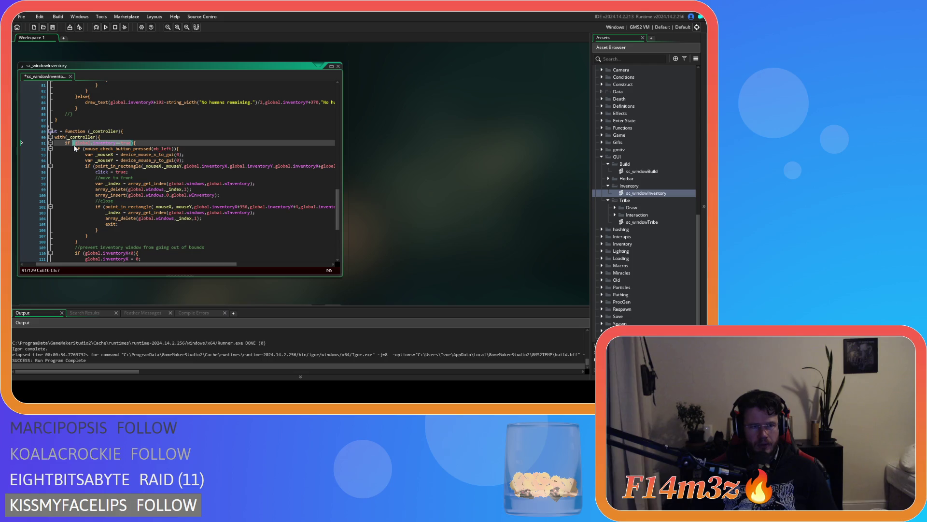
text(click==false)
key(Return)
text(&&)
key(BackSpace)
key(BackSpace)
key(BackSpace)
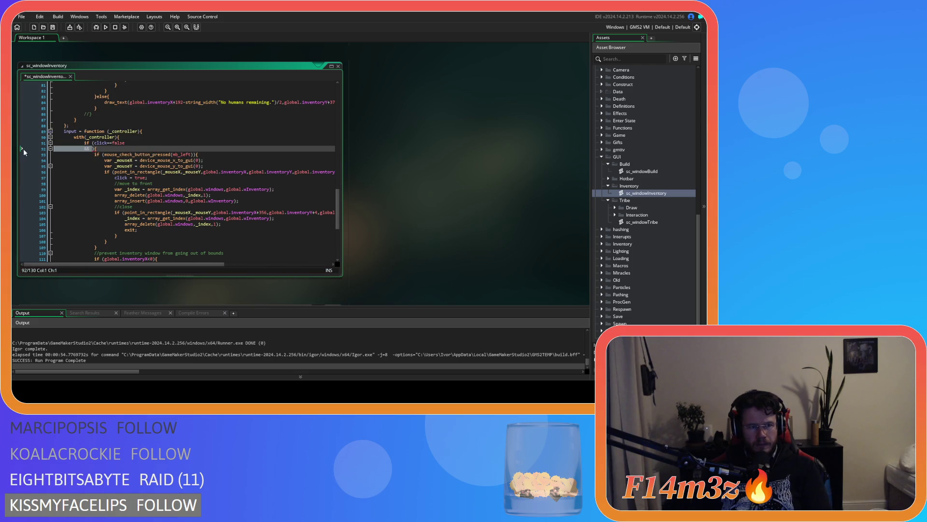
text(){)
click(203, 151)
key(ctrl+s)
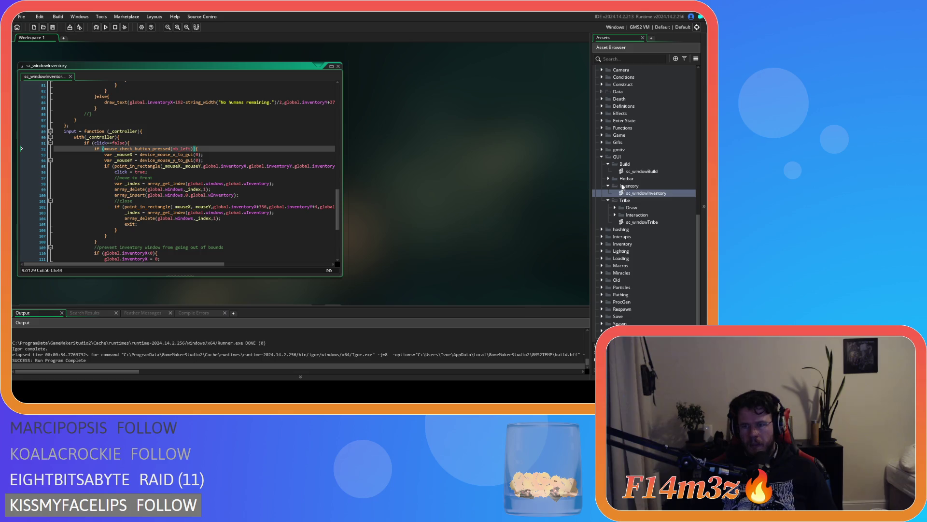
Set sc_windowBuild's condition to click==false && global.mode.construct==false and run the game
double_click(642, 171)
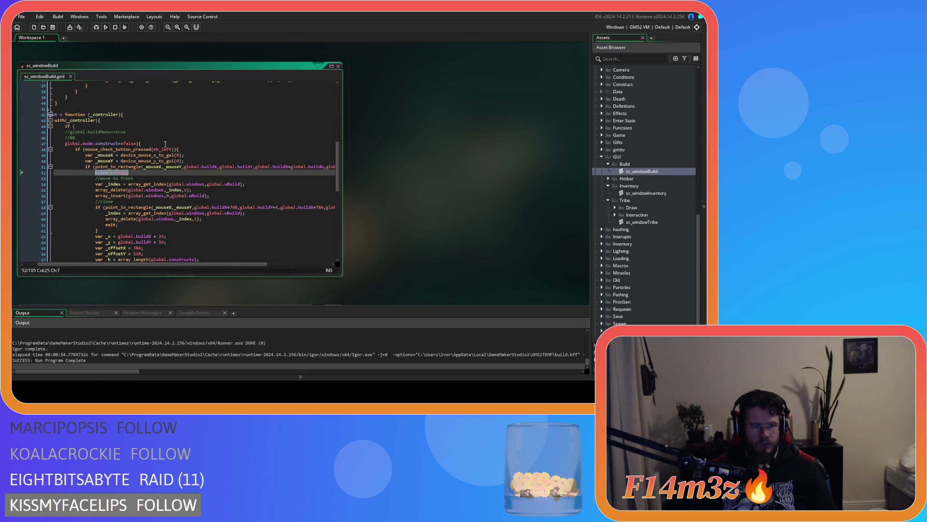
mouse_move(74, 126)
mouse_down()
mouse_move(70, 156)
mouse_move(68, 148)
mouse_up()
text(click==false)
key(Return)
text(&&)
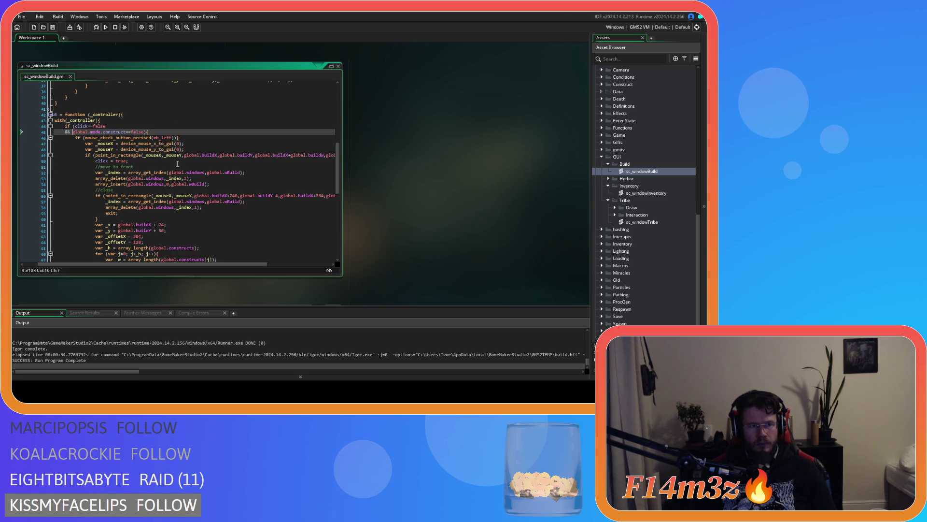
drag(130, 263, 115, 263)
key(F5)
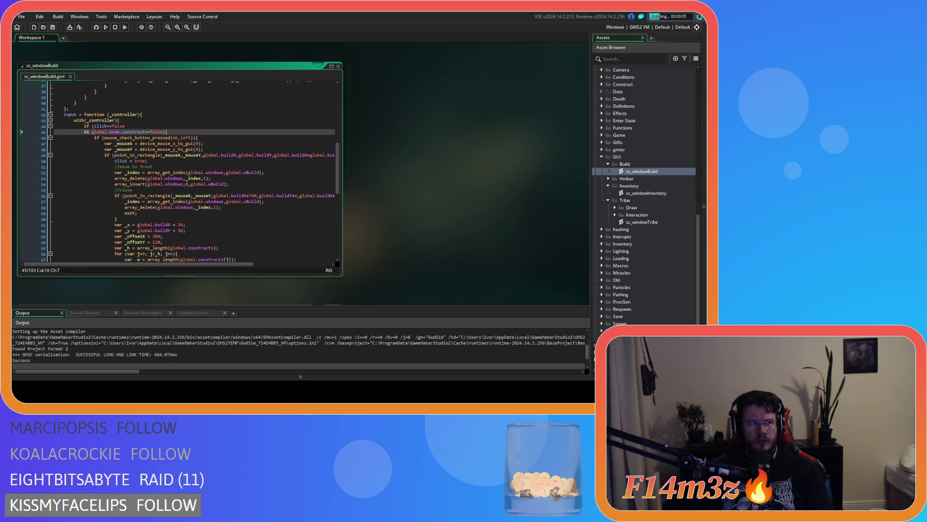
In the running game, drag the Build window off the Tribe panel and open the Inventory window
mouse_move(149, 143)
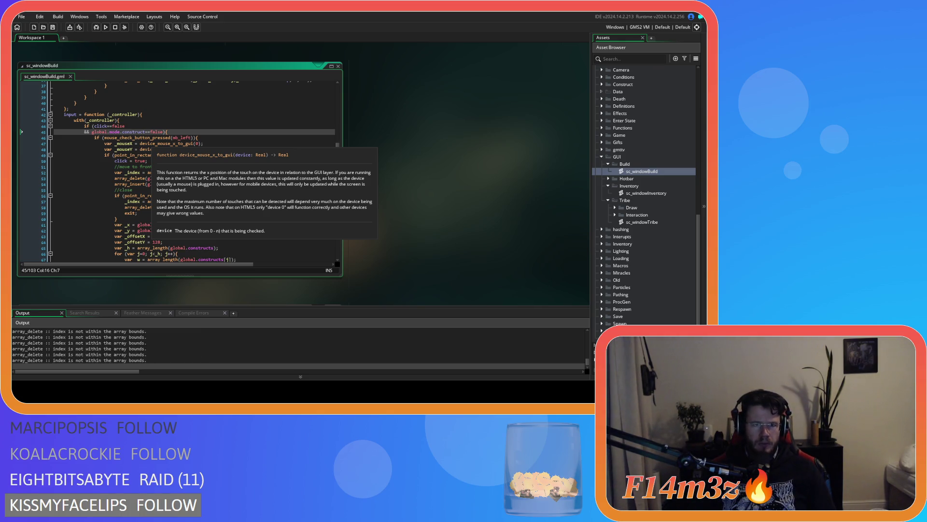
key(alt+Tab)
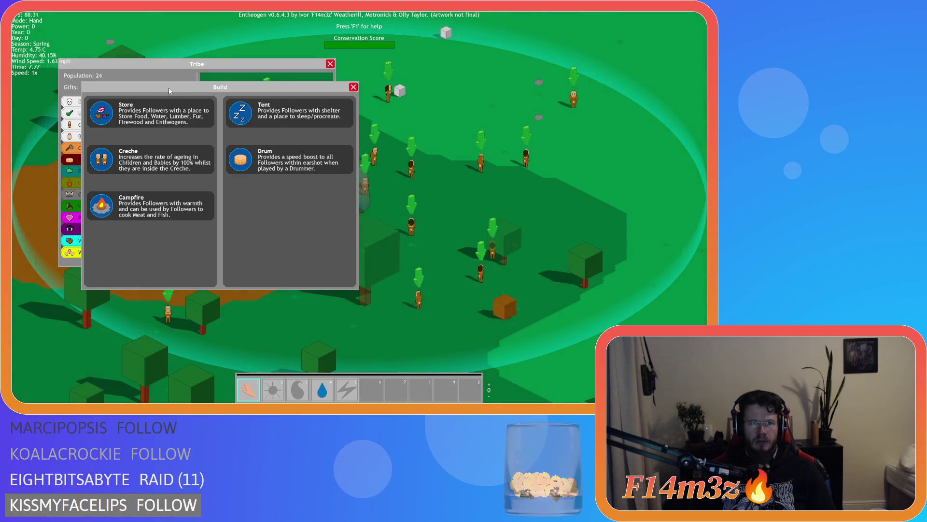
click(183, 103)
mouse_move(183, 103)
mouse_down()
mouse_move(358, 103)
mouse_move(147, 132)
mouse_move(282, 133)
mouse_move(93, 197)
mouse_move(336, 126)
mouse_move(205, 210)
mouse_move(150, 172)
mouse_move(215, 116)
mouse_move(147, 114)
mouse_move(159, 78)
mouse_move(156, 102)
mouse_move(226, 95)
mouse_move(144, 73)
mouse_move(229, 118)
mouse_move(161, 70)
mouse_move(342, 158)
mouse_move(341, 190)
mouse_move(324, 187)
mouse_move(404, 126)
mouse_move(384, 110)
mouse_up()
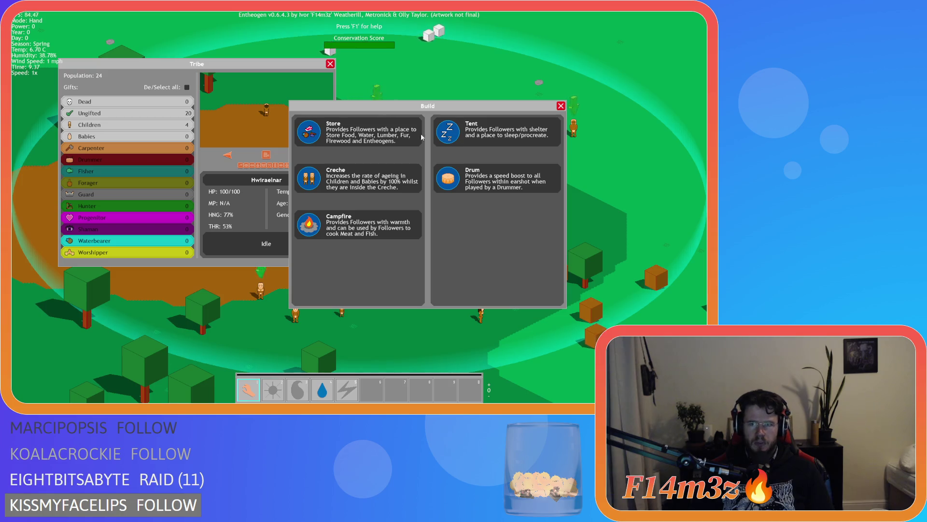
key(i)
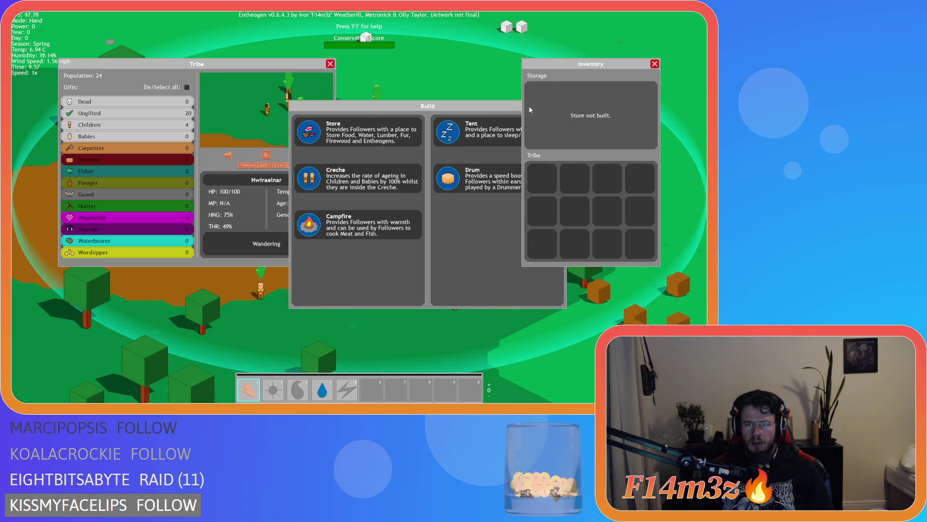
mouse_move(530, 110)
mouse_down()
mouse_move(549, 111)
mouse_move(534, 110)
mouse_up()
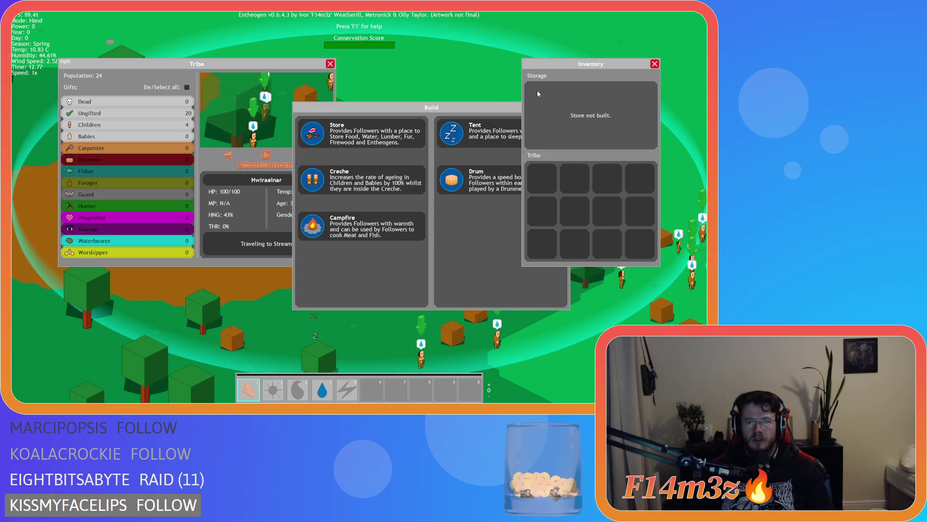
Drag the Inventory, Build and Tribe windows over one another to check which comes to the front
mouse_move(563, 67)
mouse_down()
mouse_move(462, 101)
mouse_move(459, 83)
mouse_move(484, 88)
mouse_move(137, 71)
mouse_move(126, 98)
mouse_move(517, 99)
mouse_up()
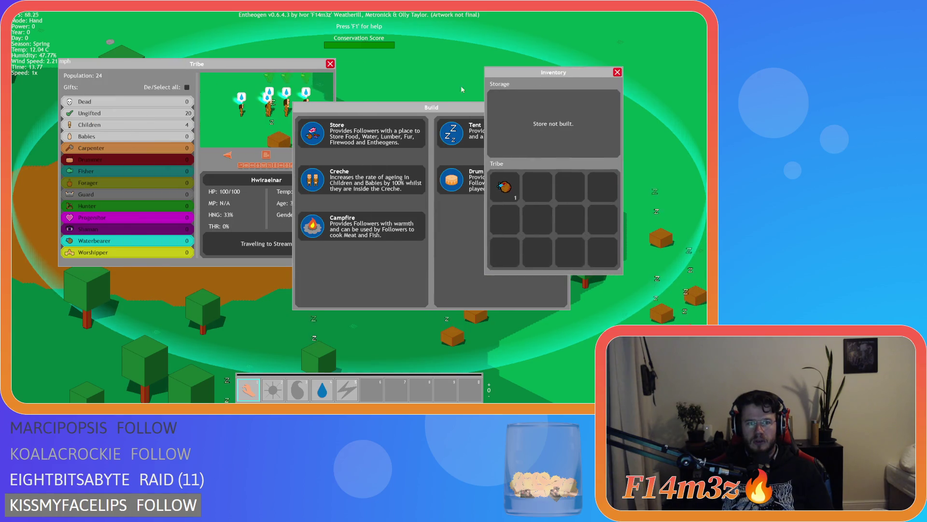
drag(340, 134, 134, 129)
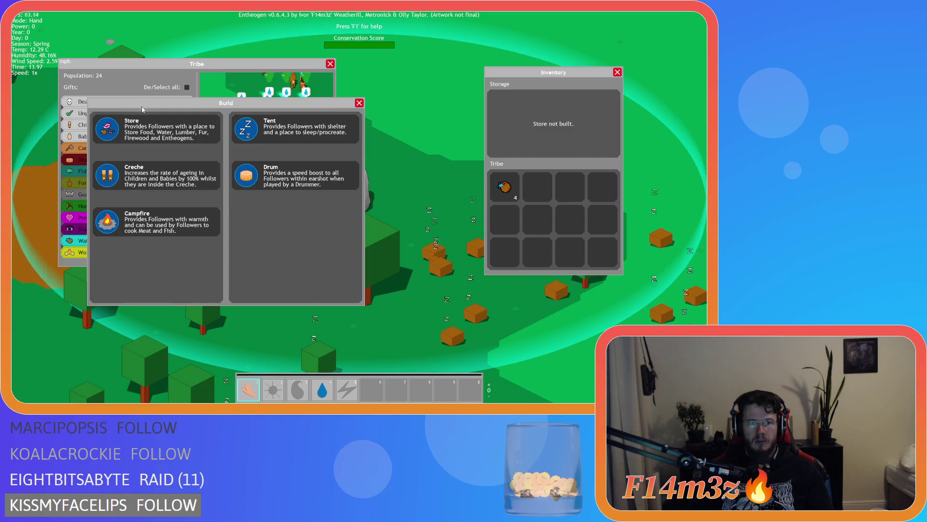
mouse_move(143, 108)
mouse_down()
mouse_move(78, 120)
mouse_move(113, 120)
mouse_up()
mouse_move(204, 116)
mouse_down()
mouse_move(243, 125)
mouse_move(149, 114)
mouse_up()
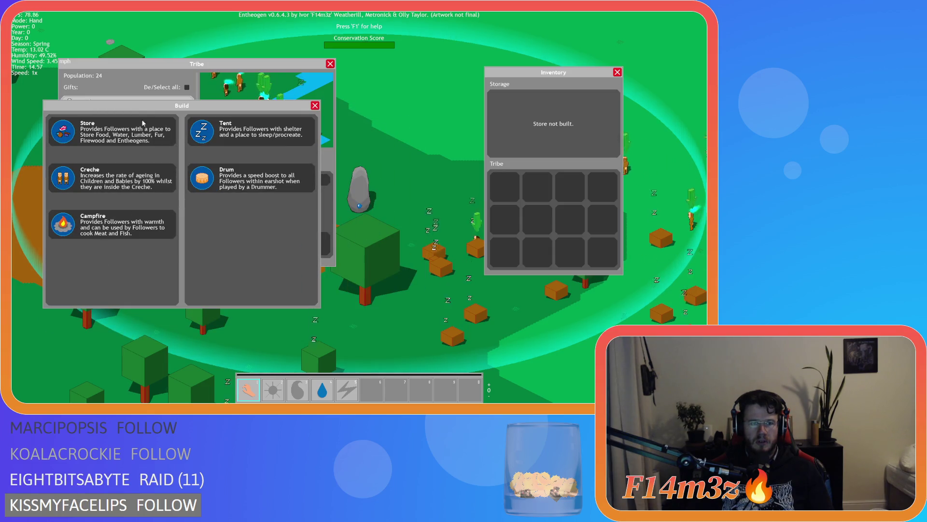
mouse_move(103, 259)
mouse_down()
mouse_move(339, 267)
mouse_move(343, 288)
mouse_up()
mouse_move(263, 69)
mouse_down()
mouse_move(290, 81)
mouse_move(256, 76)
mouse_up()
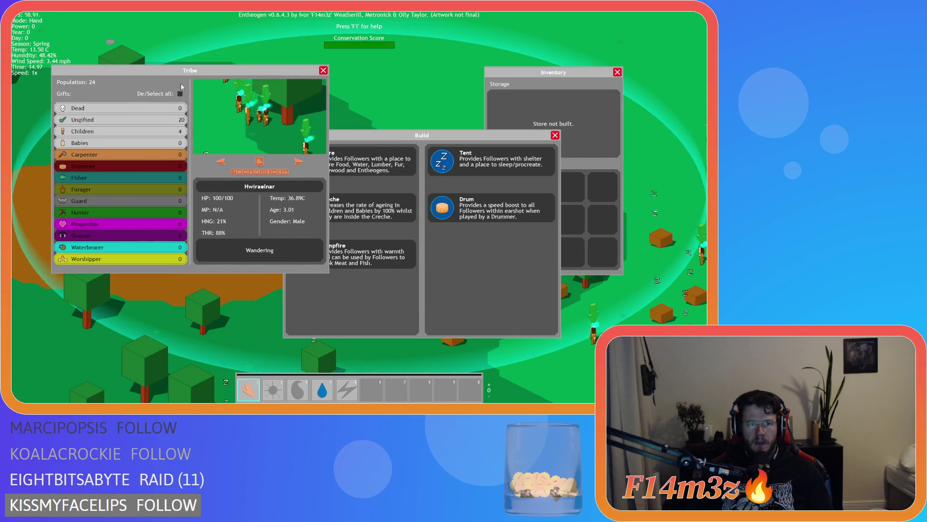
click(180, 94)
drag(353, 134, 176, 103)
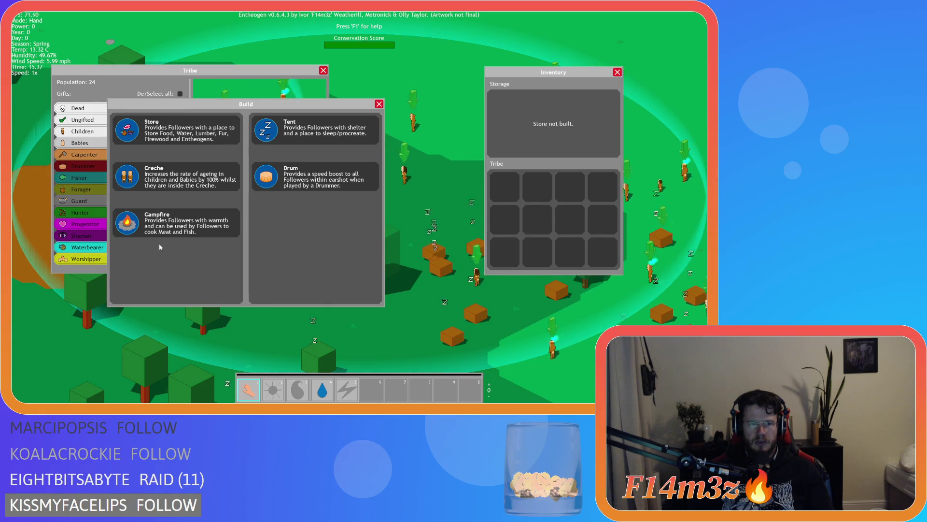
Close the Tribe, Build and Inventory windows, quit to the main menu and exit the game
click(324, 71)
click(379, 104)
key(i)
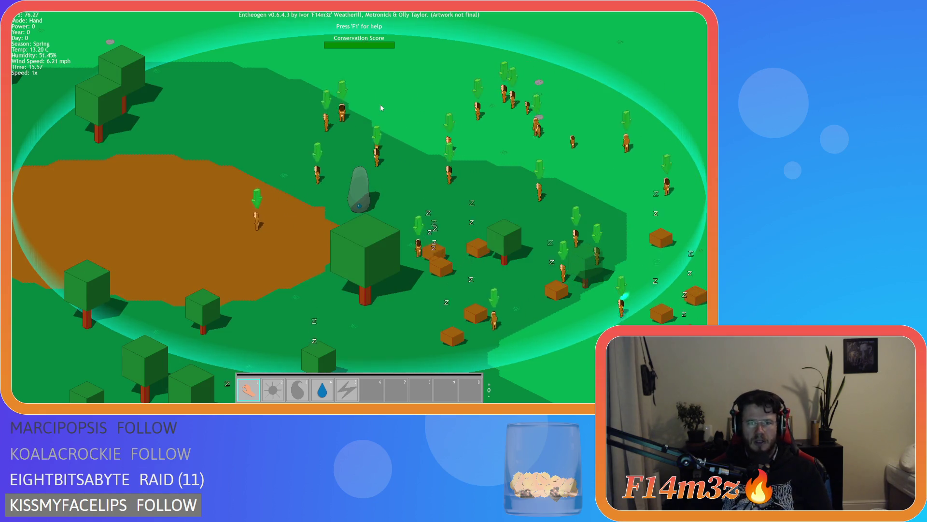
key(Escape)
key(Return)
key(alt+F4)
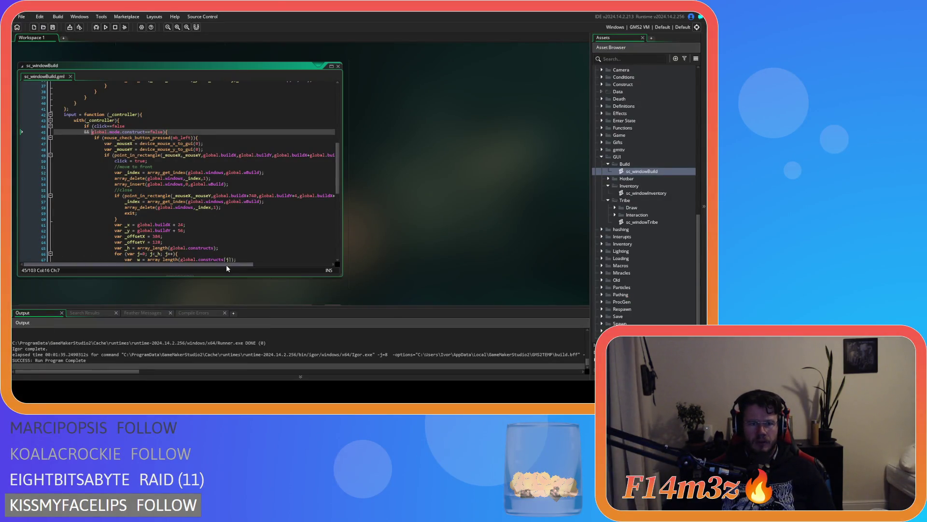
Scroll to ob_gui's Step event and inspect the click = true statement on the button-press line
mouse_move(217, 264)
mouse_down()
mouse_move(302, 264)
mouse_move(224, 260)
mouse_up()
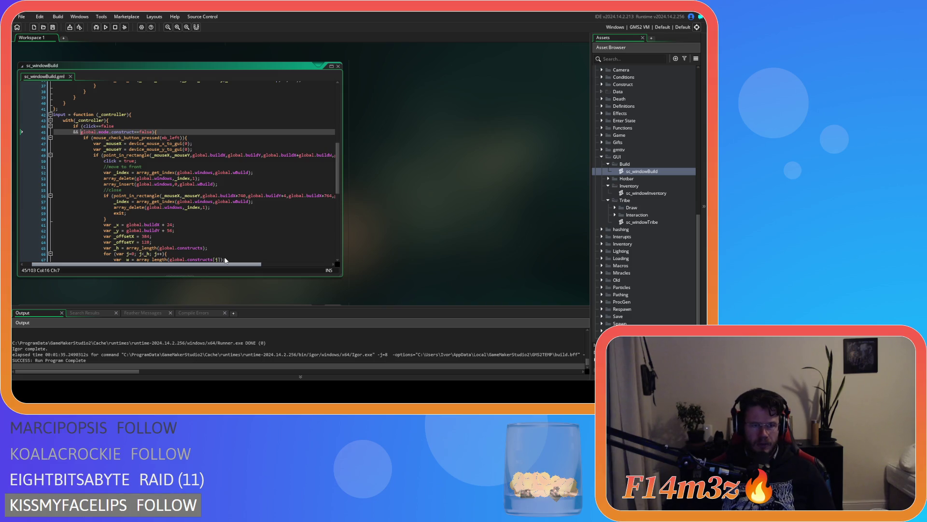
scroll(215, 159, left, 1)
click(177, 137)
click(205, 137)
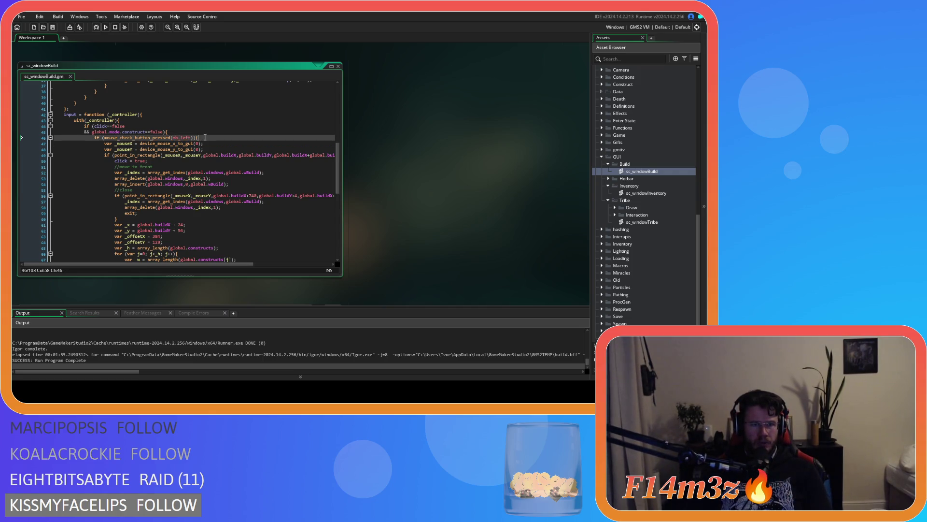
scroll(204, 137, down, 1)
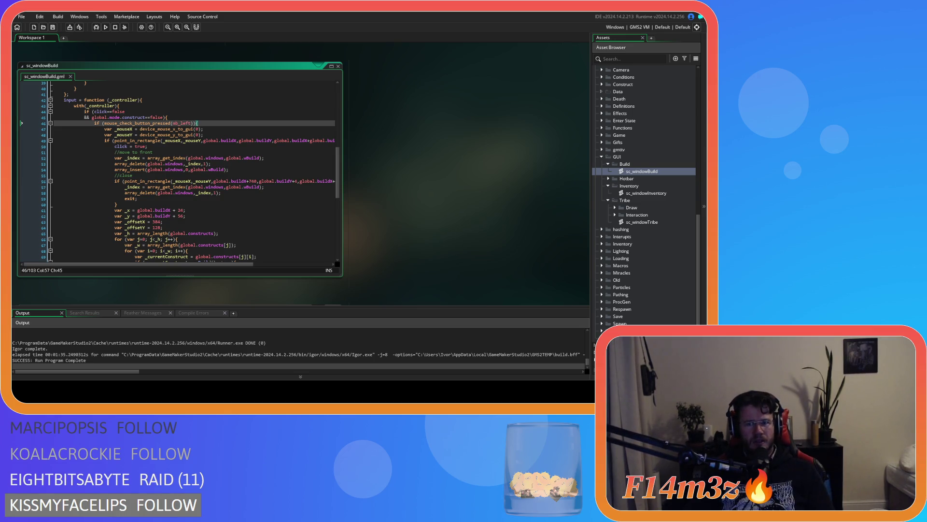
drag(115, 146, 149, 147)
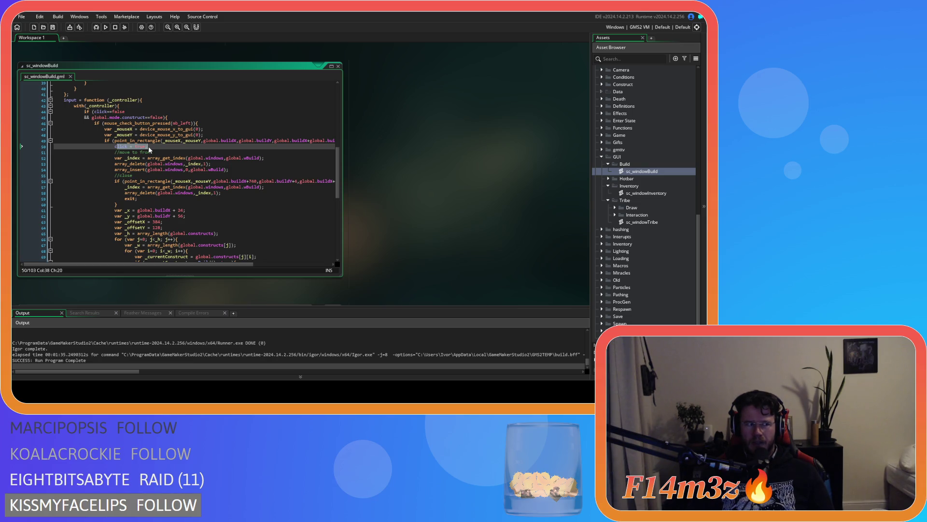
click(153, 148)
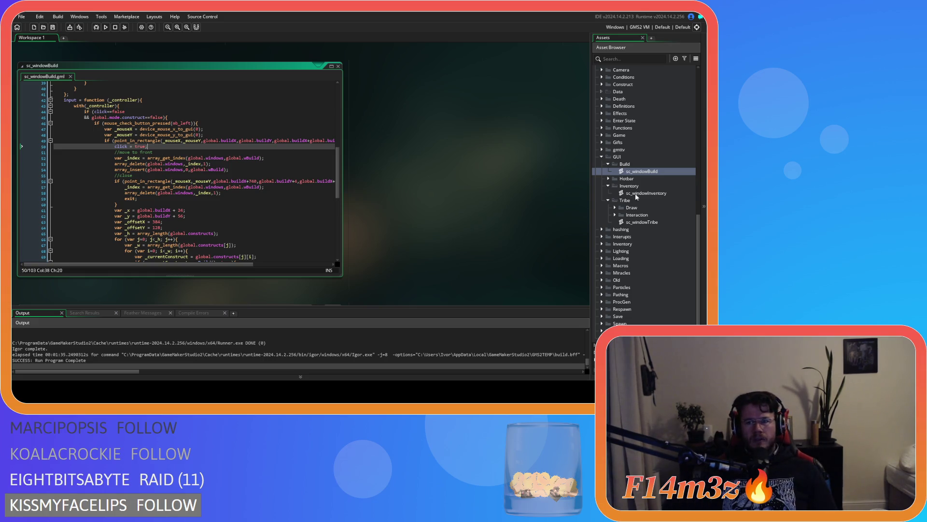
scroll(636, 196, up, 5)
scroll(418, 211, up, 5)
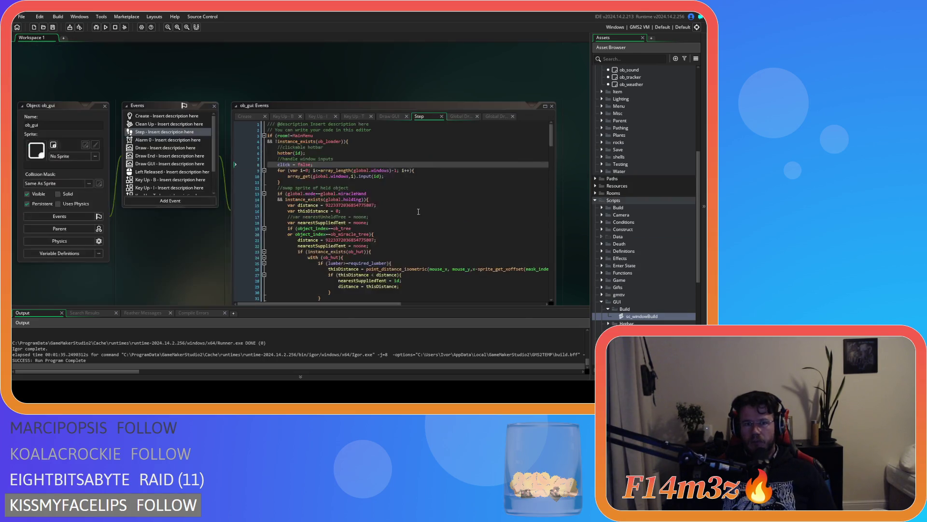
Cut the window-input comment and click = false lines from Step into ob_gui's Left Released event
click(322, 164)
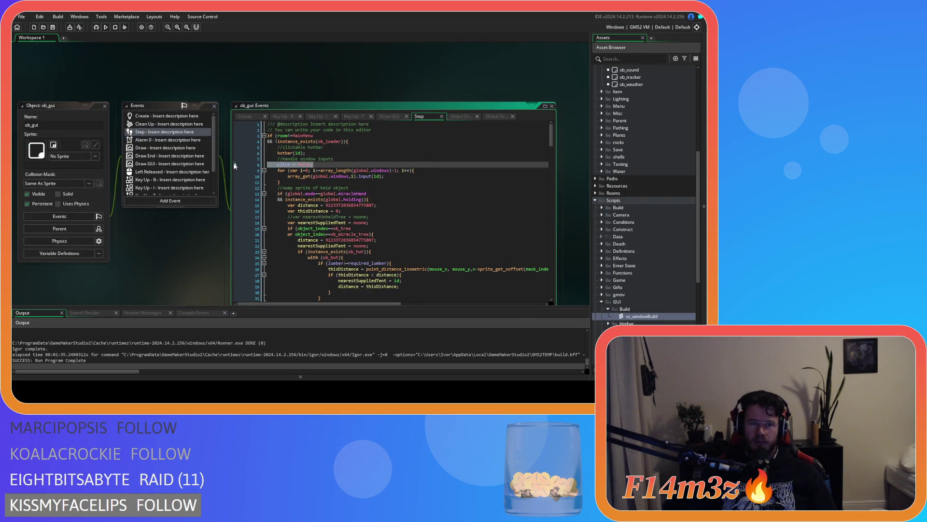
shift+click(268, 159)
key(ctrl+x)
click(172, 172)
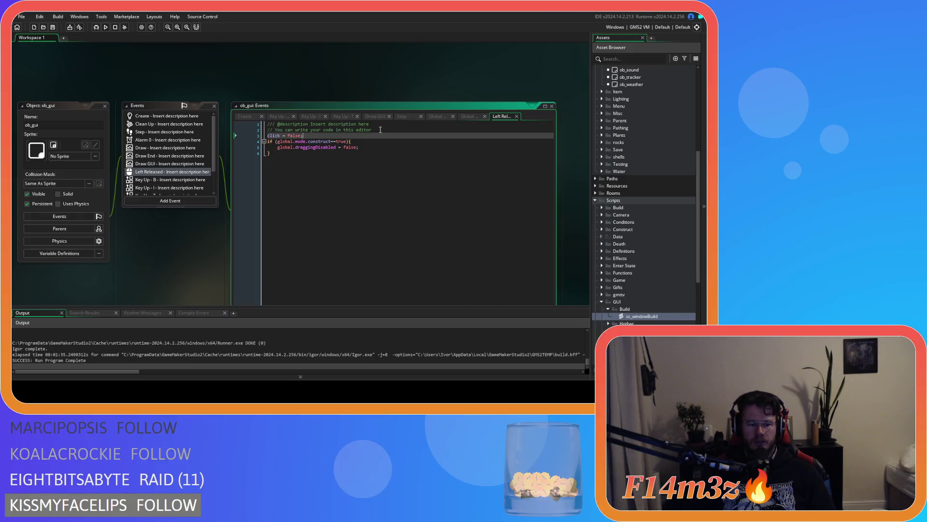
Run the game, close the Tribe, Build and Inventory windows with Escape, and quit
key(F5)
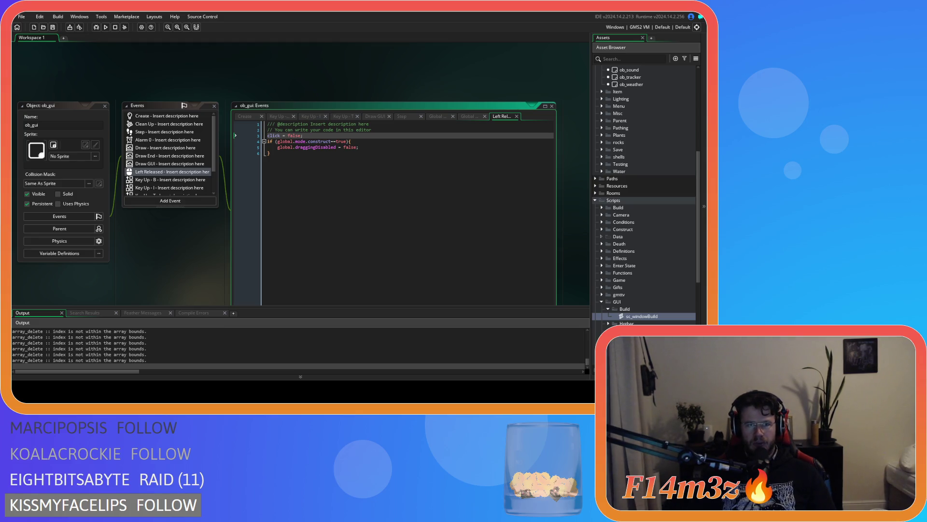
key(alt+Tab)
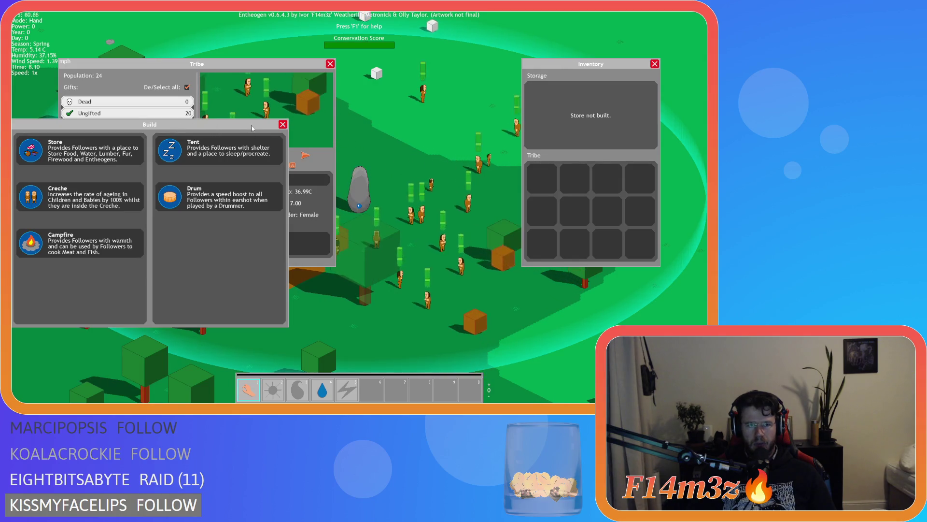
key(Escape)
key(Escape)
key(Escape)
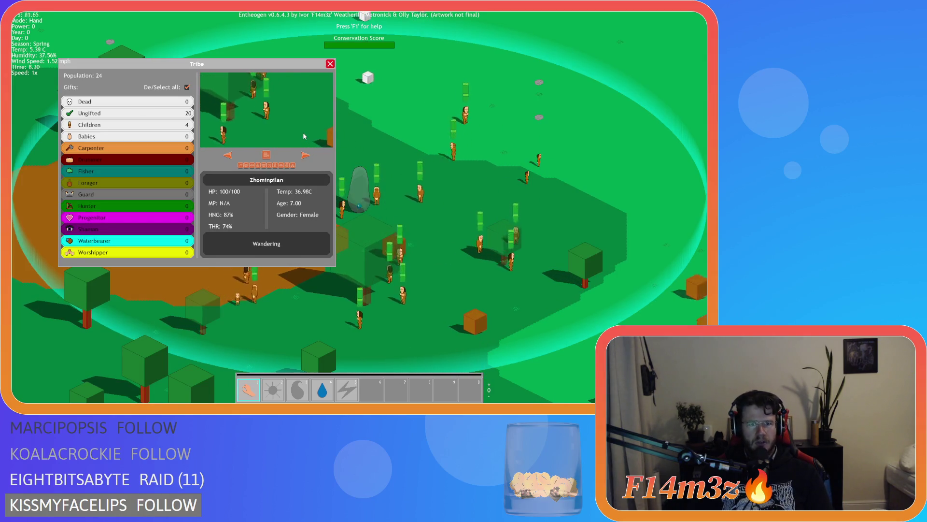
key(Escape)
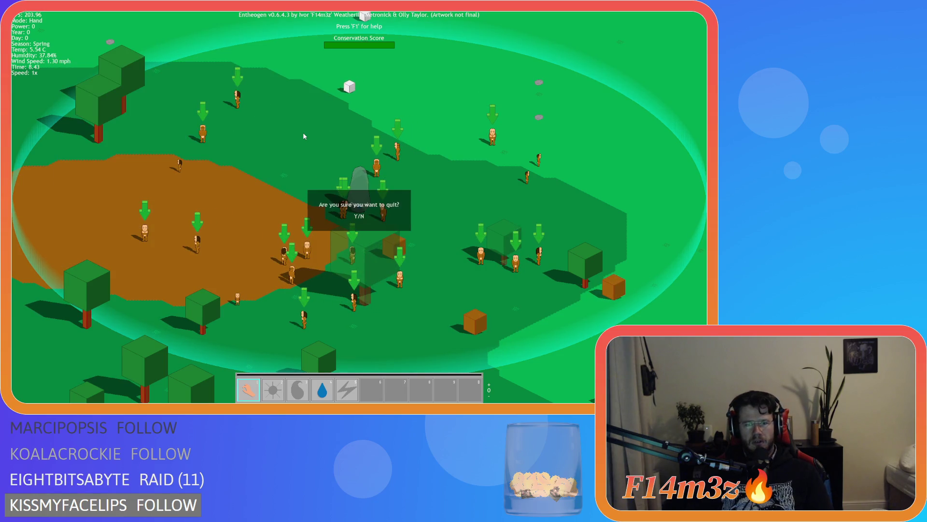
key(y)
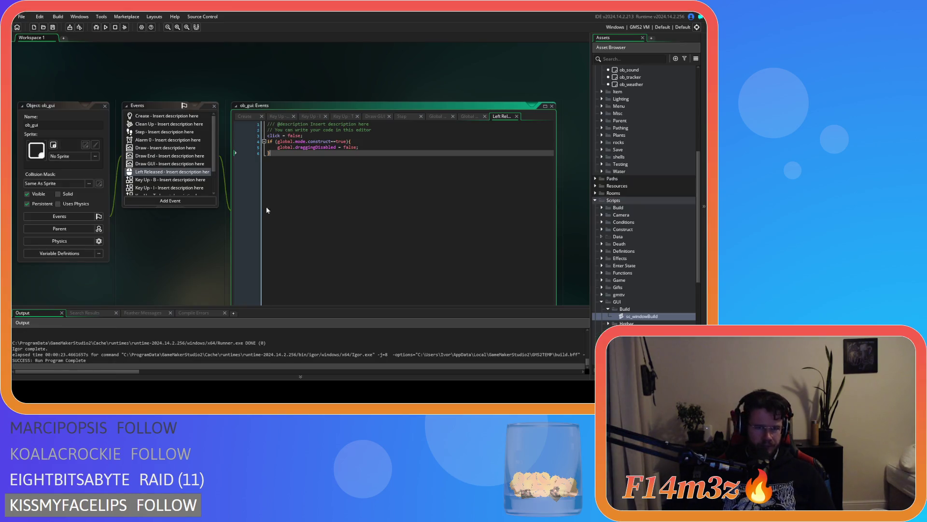
Open sc_windowBuild and look over the click check on line 45 and the clamp block
scroll(648, 280, down, 3)
double_click(644, 261)
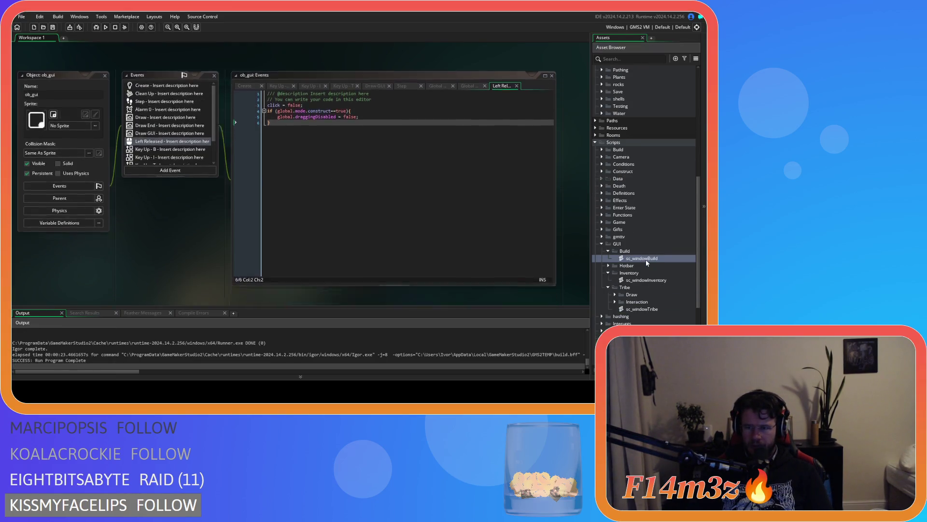
click(212, 119)
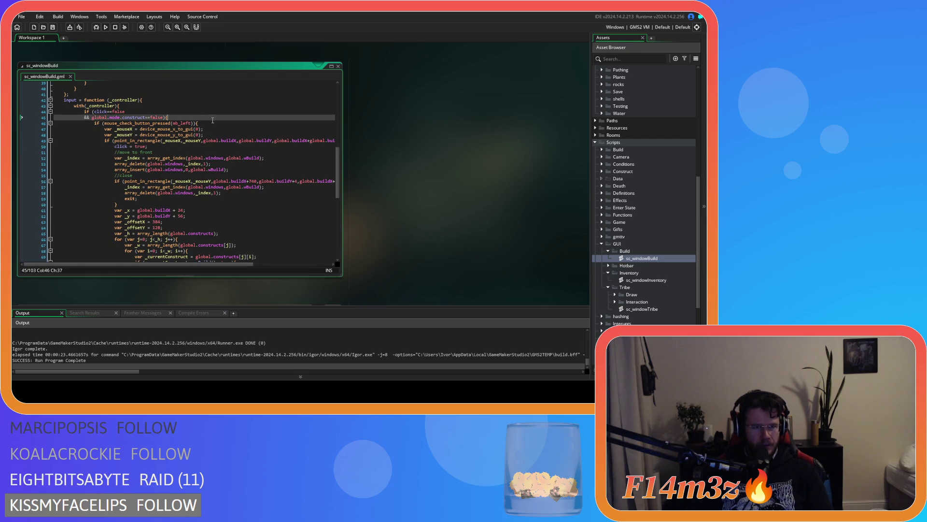
scroll(276, 206, down, 12)
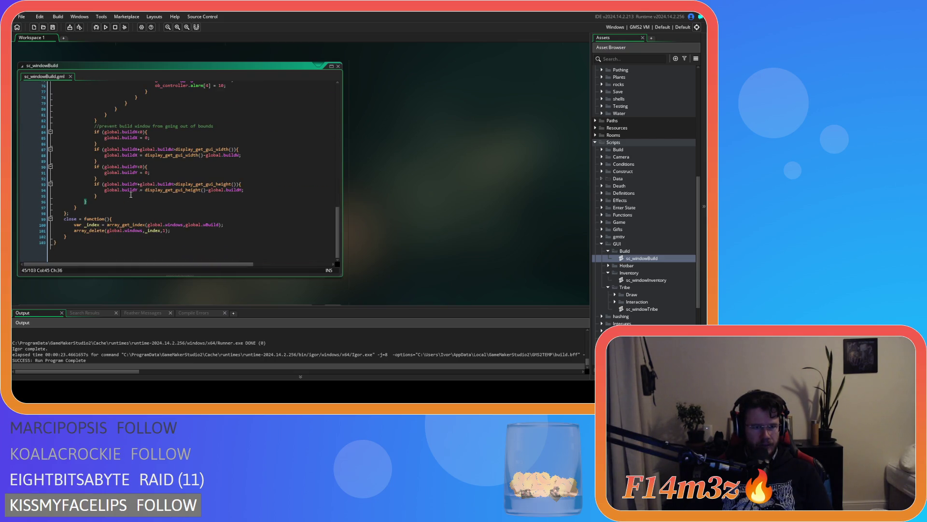
scroll(106, 195, up, 15)
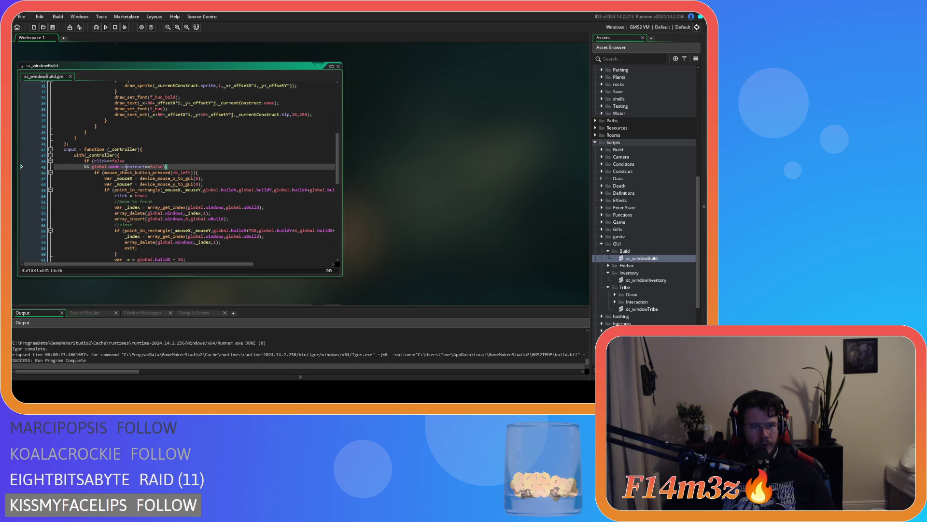
scroll(206, 207, down, 12)
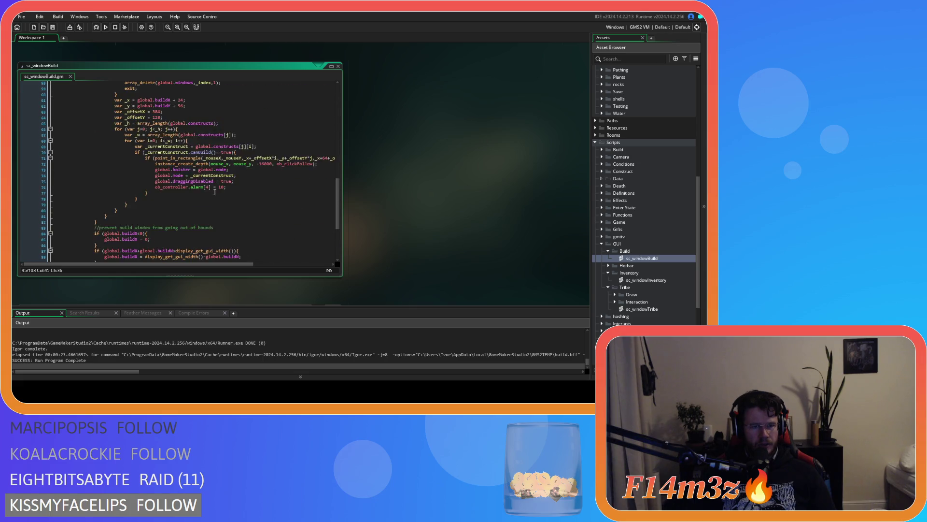
scroll(137, 239, up, 4)
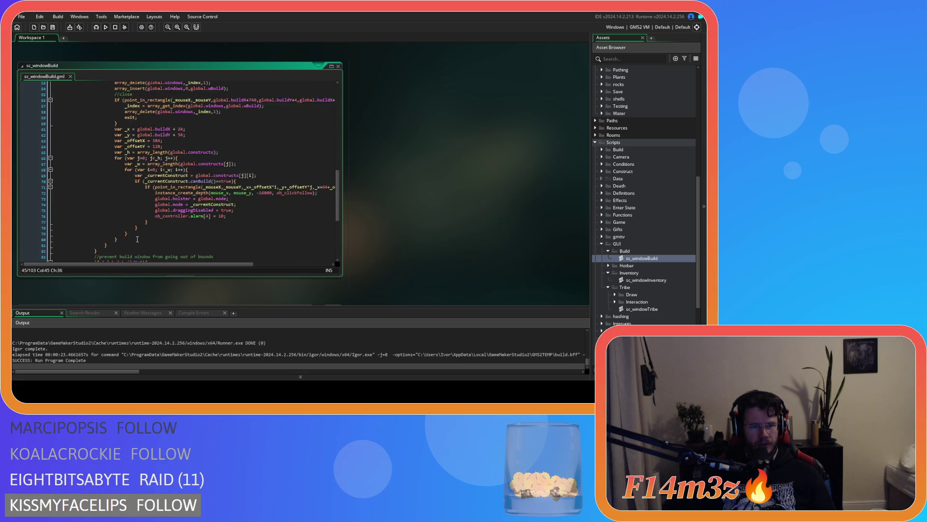
scroll(97, 227, down, 5)
Move the out-of-bounds clamp block below the closing brace, un-indent it, save and run
drag(99, 225, 95, 156)
key(BackSpace)
key(BackSpace)
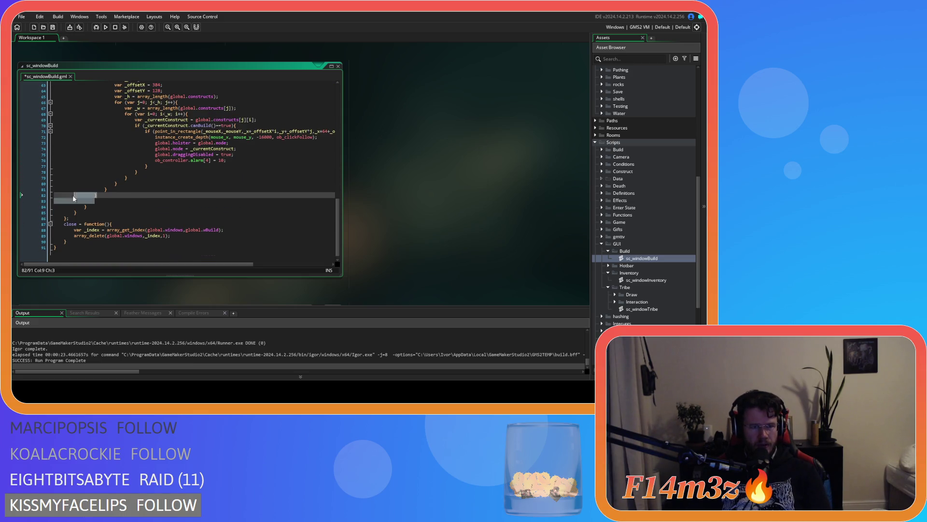
click(95, 206)
key(Return)
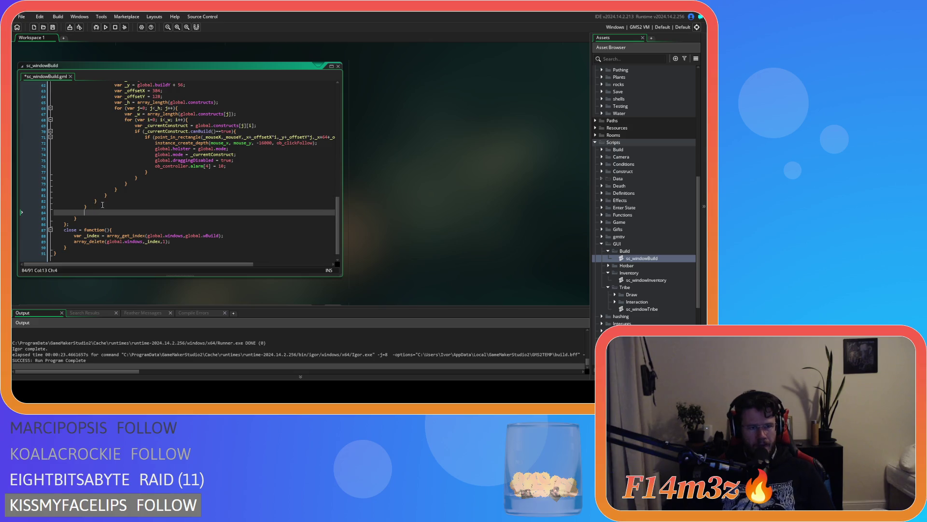
key(ctrl+v)
scroll(110, 221, down, 1)
scroll(102, 204, up, 1)
drag(101, 205, 25, 144)
key(shift+Tab)
click(191, 169)
key(ctrl+s)
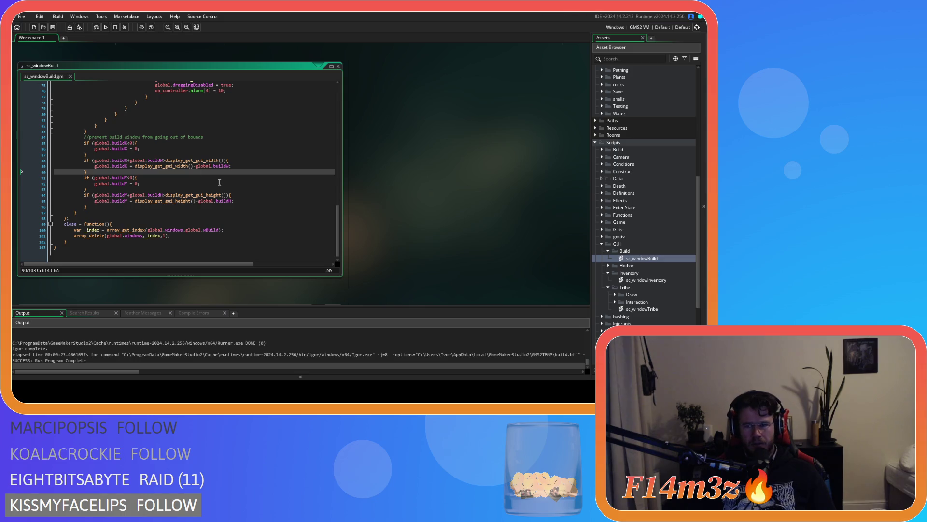
key(F5)
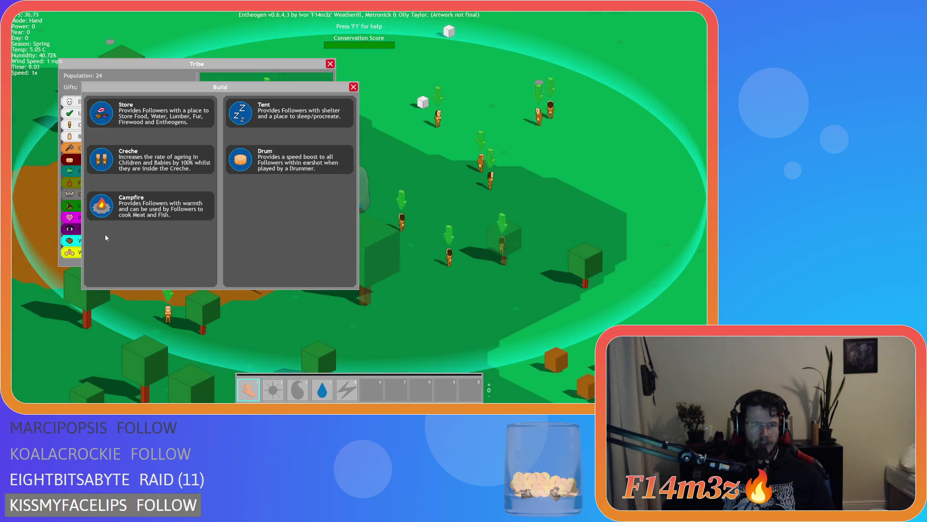
mouse_move(128, 87)
mouse_down()
mouse_move(127, 110)
mouse_move(222, 62)
mouse_move(257, 60)
mouse_move(235, 32)
mouse_move(208, 28)
mouse_up()
mouse_move(215, 68)
mouse_down()
mouse_move(354, 148)
mouse_move(475, 106)
mouse_move(458, 114)
mouse_move(193, 85)
mouse_move(238, 73)
mouse_move(209, 79)
mouse_up()
mouse_move(237, 42)
mouse_down()
mouse_move(249, 69)
mouse_move(310, 101)
mouse_move(298, 55)
mouse_move(304, 145)
mouse_move(325, 147)
mouse_move(261, 72)
mouse_move(356, 79)
mouse_move(244, 59)
mouse_move(244, 123)
mouse_move(225, 92)
mouse_move(247, 122)
mouse_up()
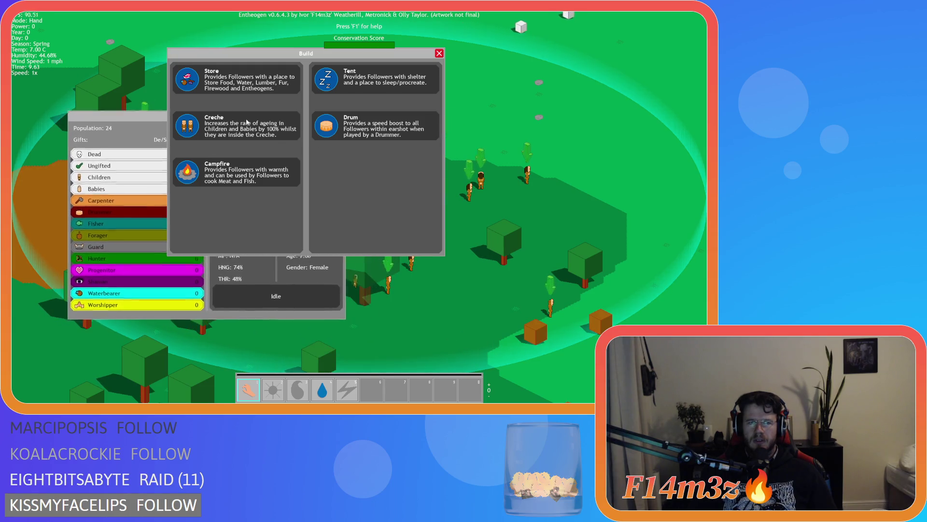
mouse_move(246, 58)
mouse_down()
mouse_move(303, 87)
mouse_move(390, 87)
mouse_move(279, 89)
mouse_up()
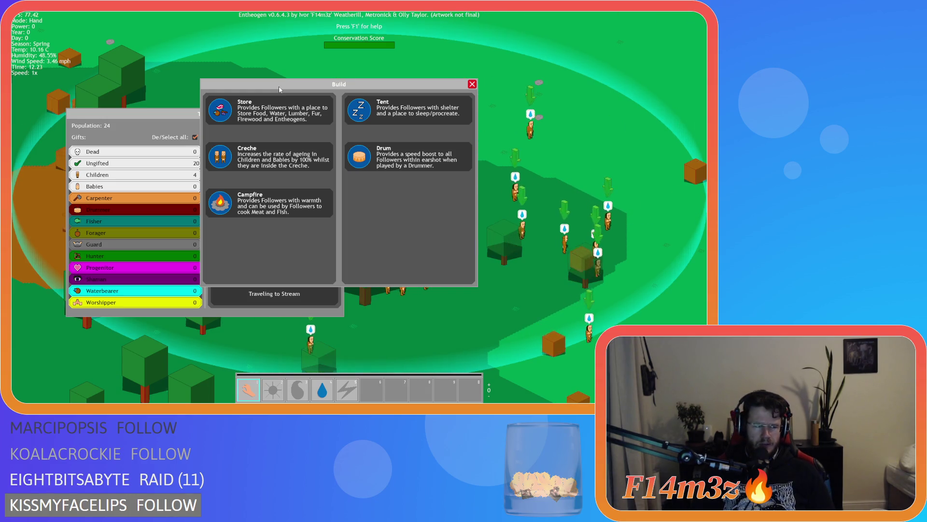
key(Escape)
key(Escape)
key(Escape)
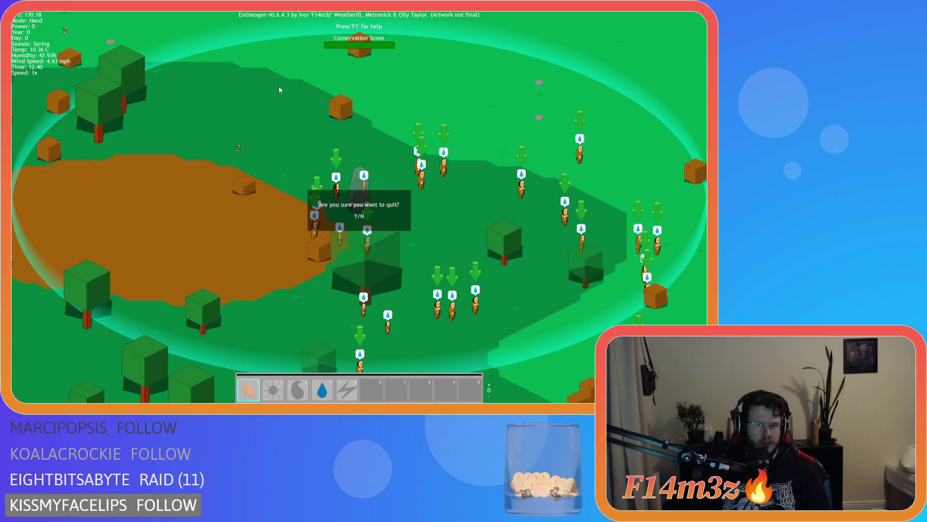
key(y)
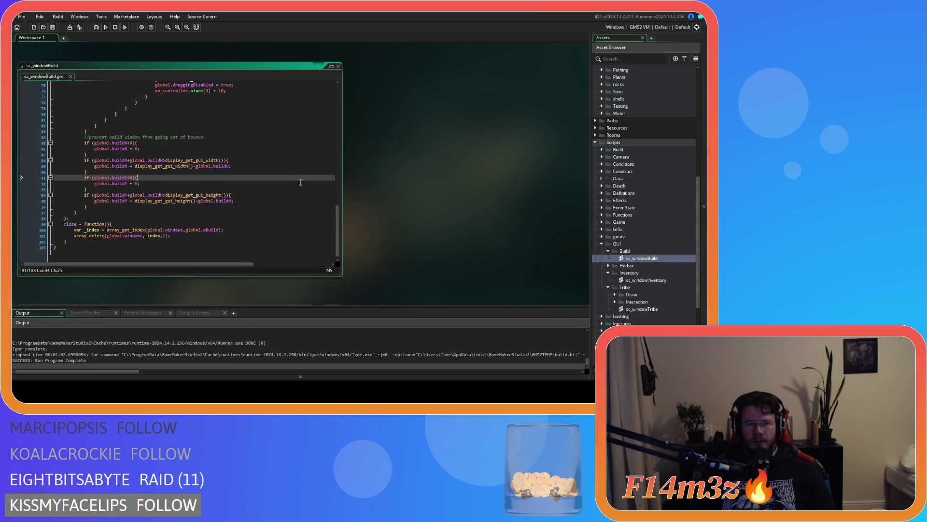
Change sc_windowBuild's click check on line 44 to compare click!=noone
scroll(255, 196, up, 20)
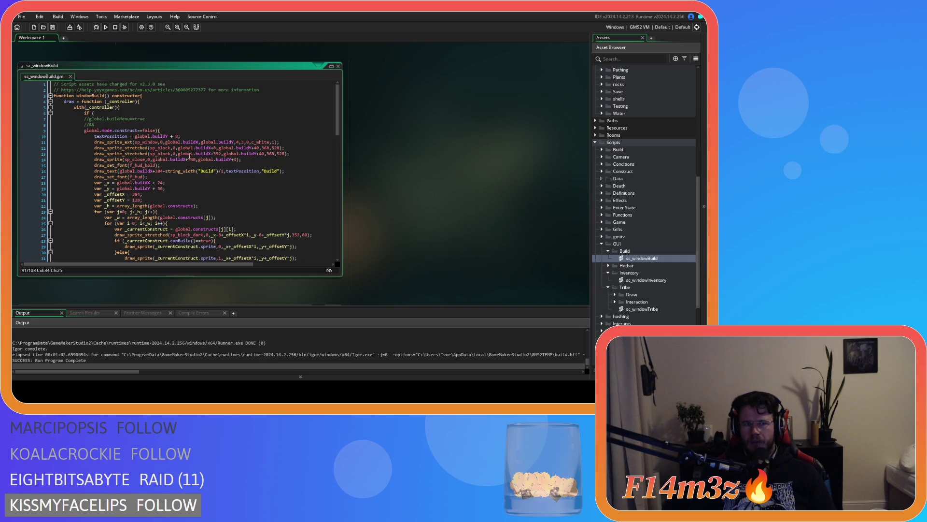
mouse_move(183, 153)
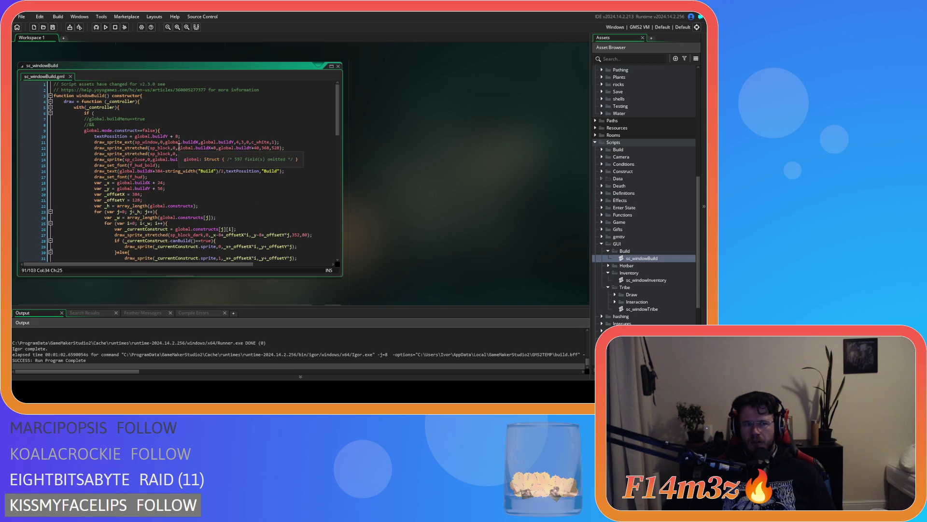
scroll(162, 145, down, 12)
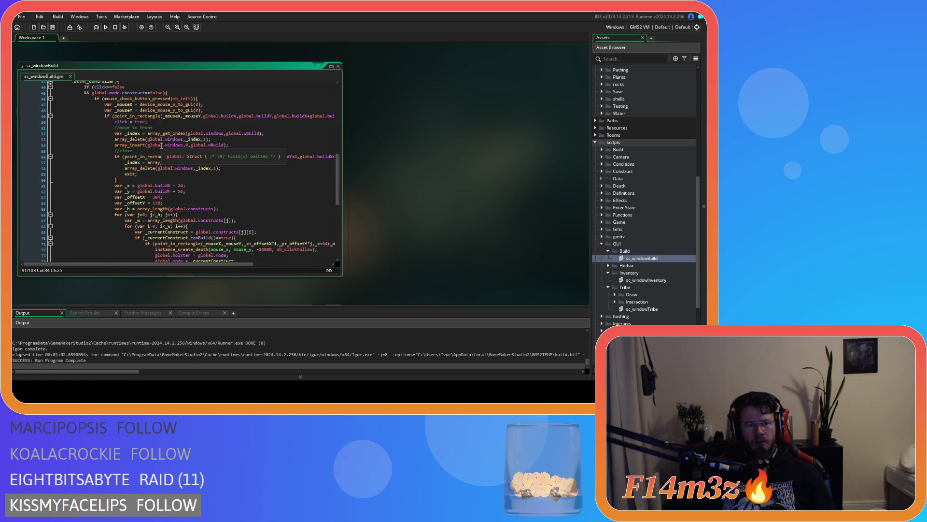
click(125, 130)
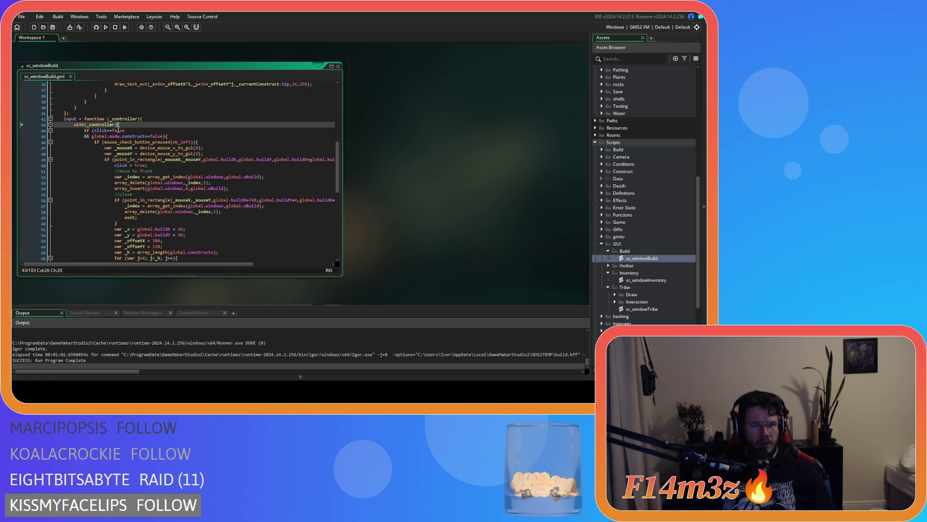
mouse_move(124, 137)
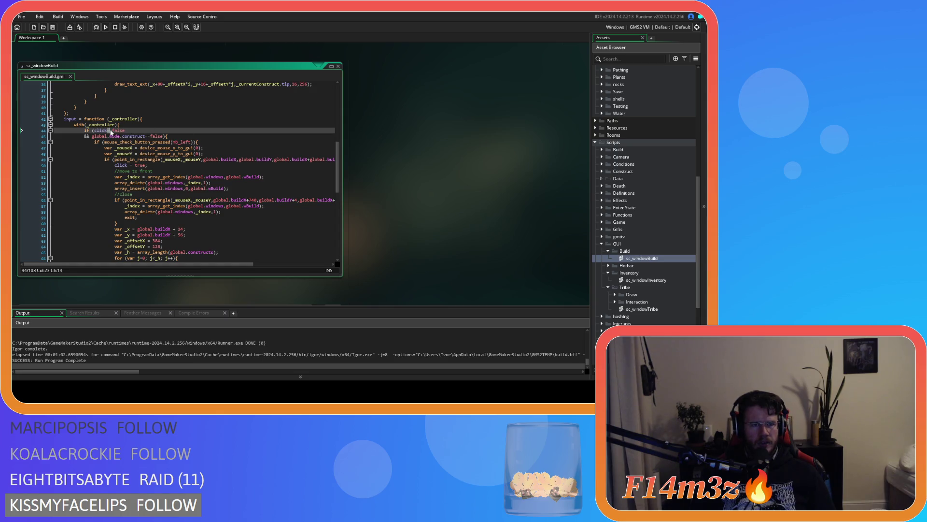
text(!=noone)
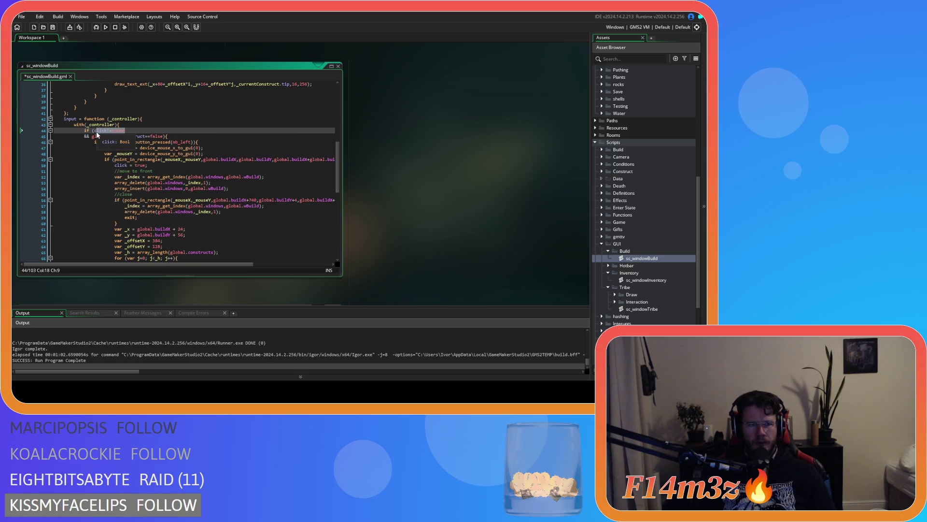
Change the click checks in sc_windowInventory (line 91) and sc_windowTribe (line 131) to click!=noone
double_click(633, 280)
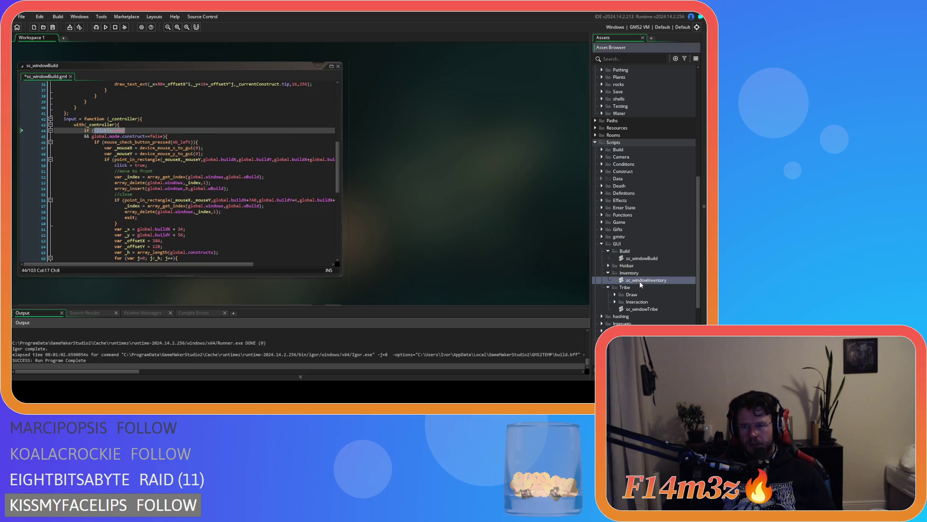
click(125, 143)
key(BackSpace)
key(BackSpace)
key(BackSpace)
text(!=noone){)
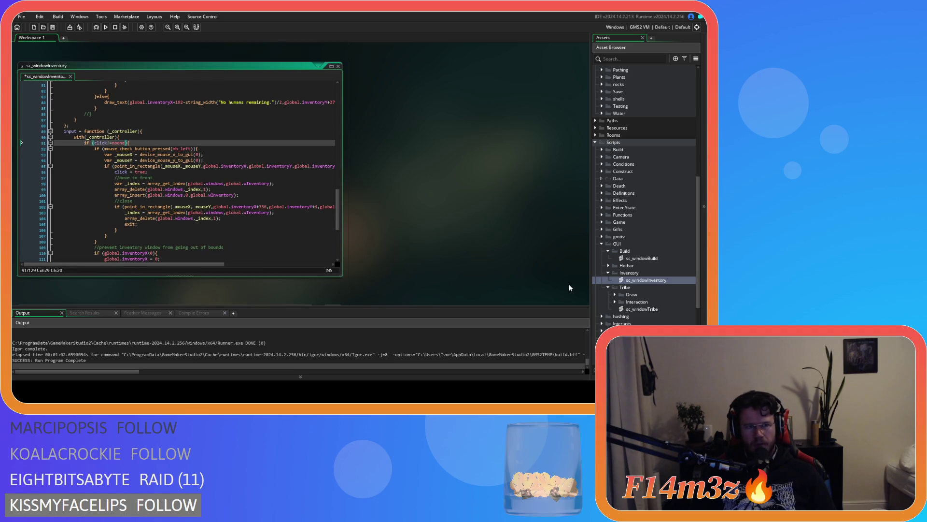
click(656, 311)
double_click(657, 312)
click(100, 147)
text(ick!=noone)
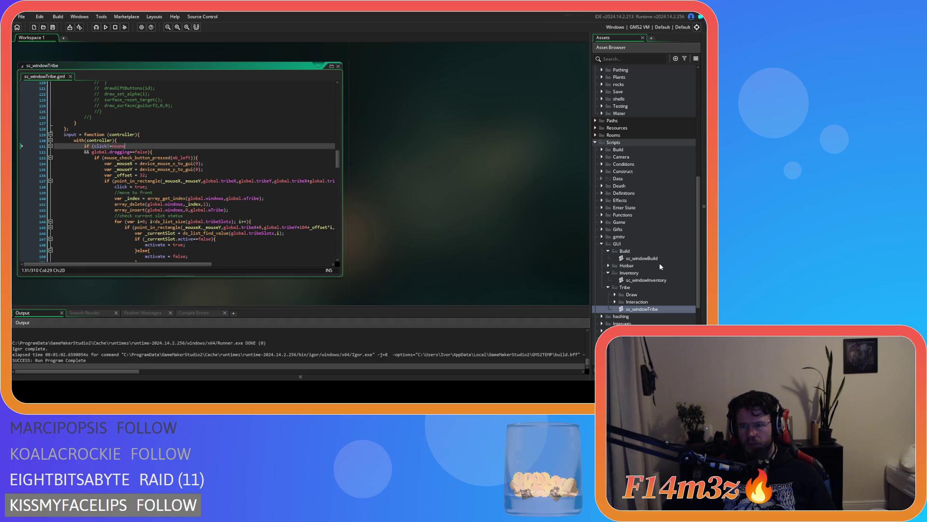
Set click to noone in ob_gui's Left Released and Create events and save
scroll(652, 258, up, 8)
double_click(643, 156)
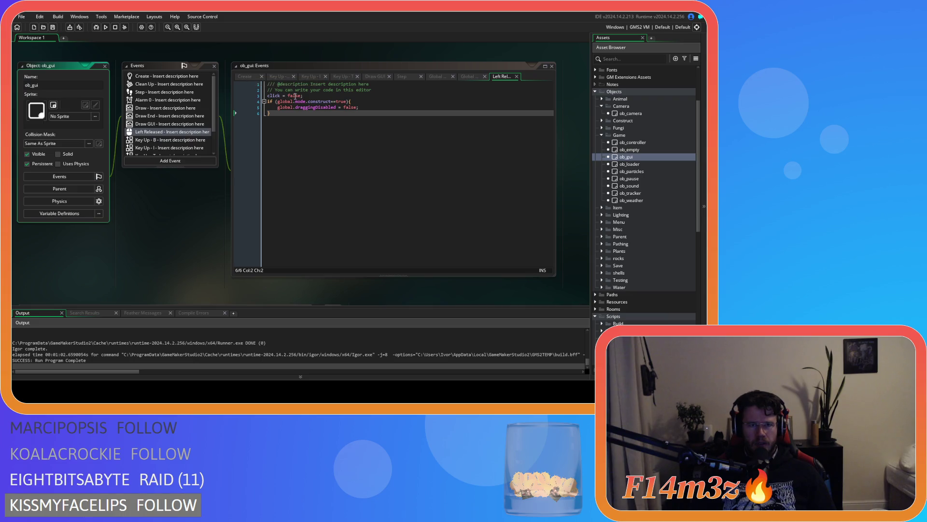
double_click(295, 94)
text(non)
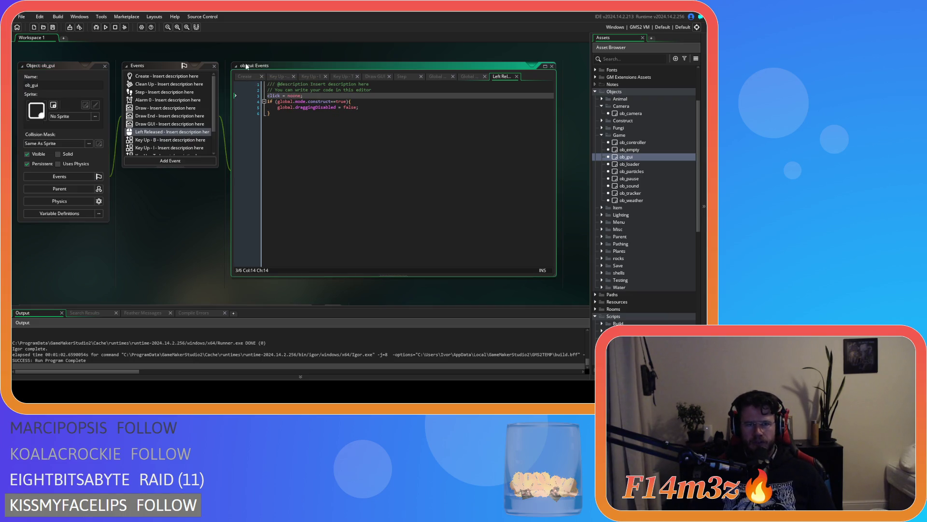
click(245, 77)
double_click(293, 224)
text(noone)
key(ctrl+s)
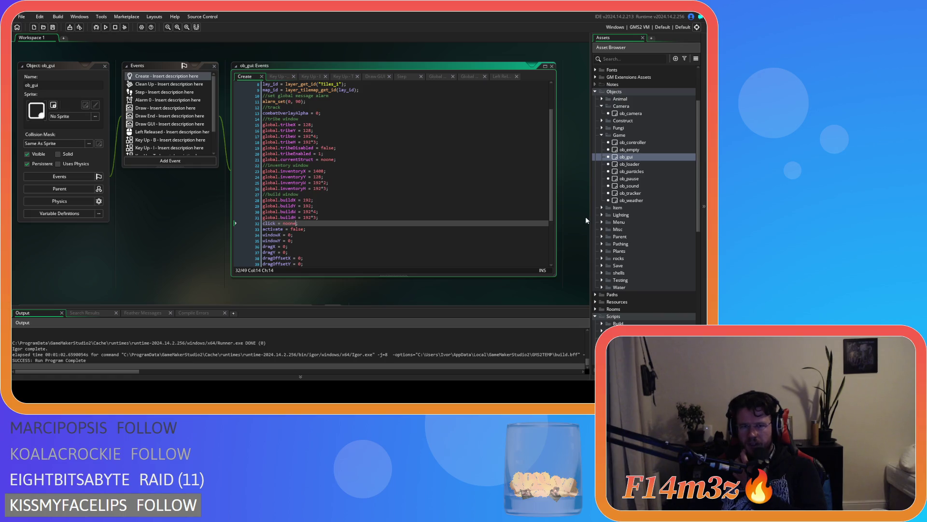
scroll(650, 263, down, 5)
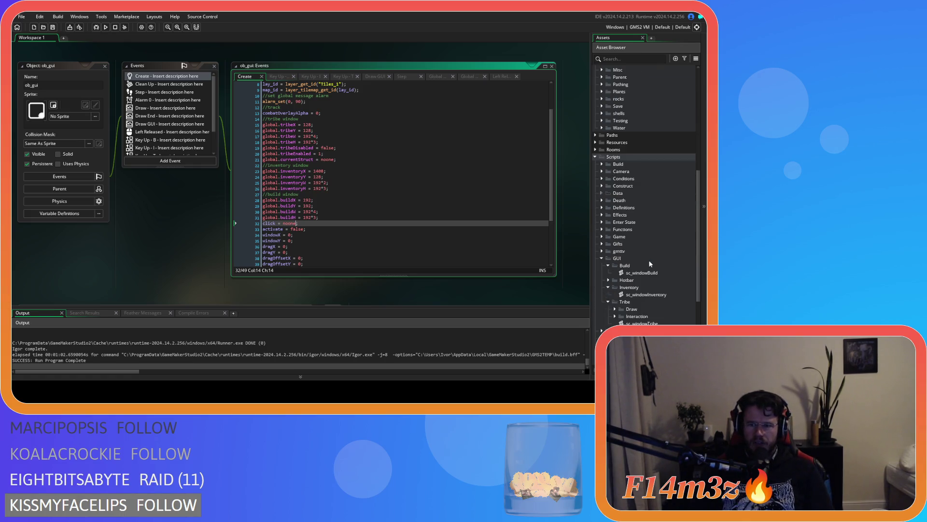
double_click(642, 273)
double_click(137, 165)
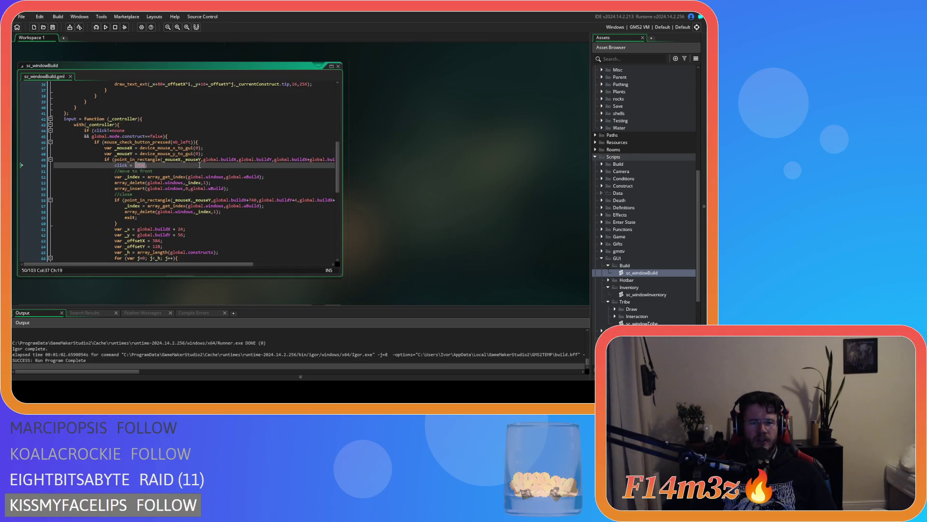
Replace click = true with global.wBuild in sc_windowBuild and global.wInventory in sc_windowInventory
drag(226, 177, 260, 177)
key(ctrl+c)
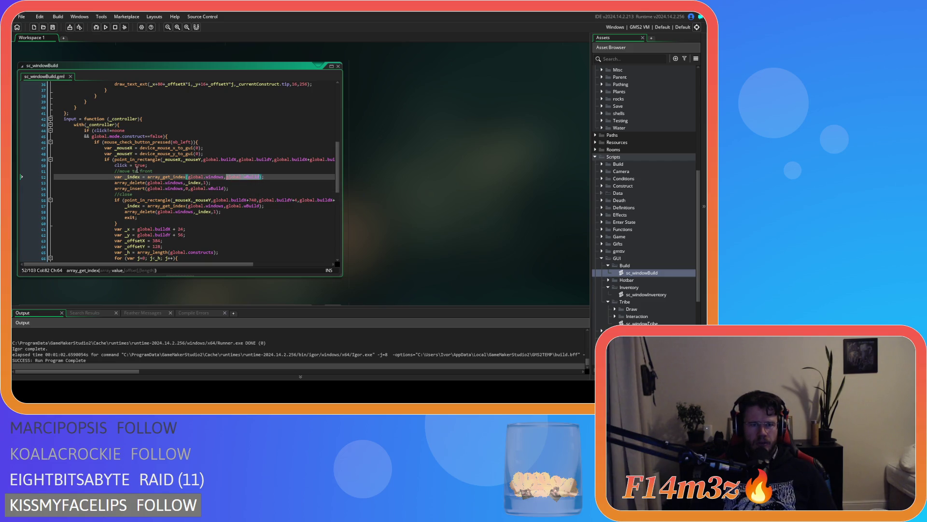
double_click(138, 165)
key(ctrl+v)
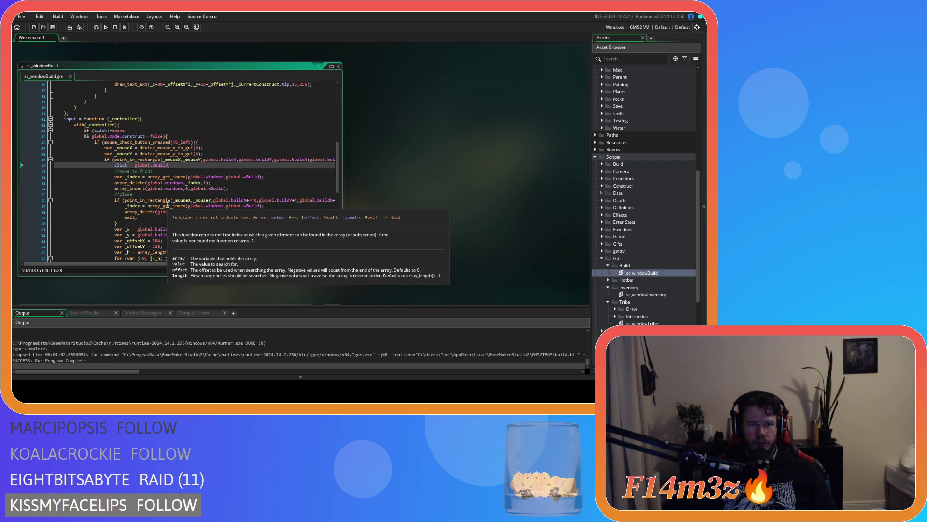
double_click(646, 294)
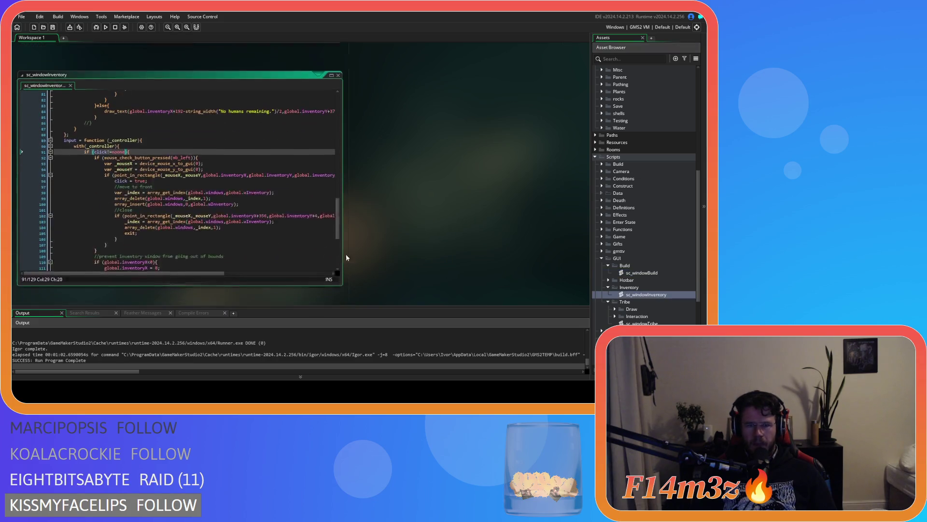
drag(226, 183, 270, 184)
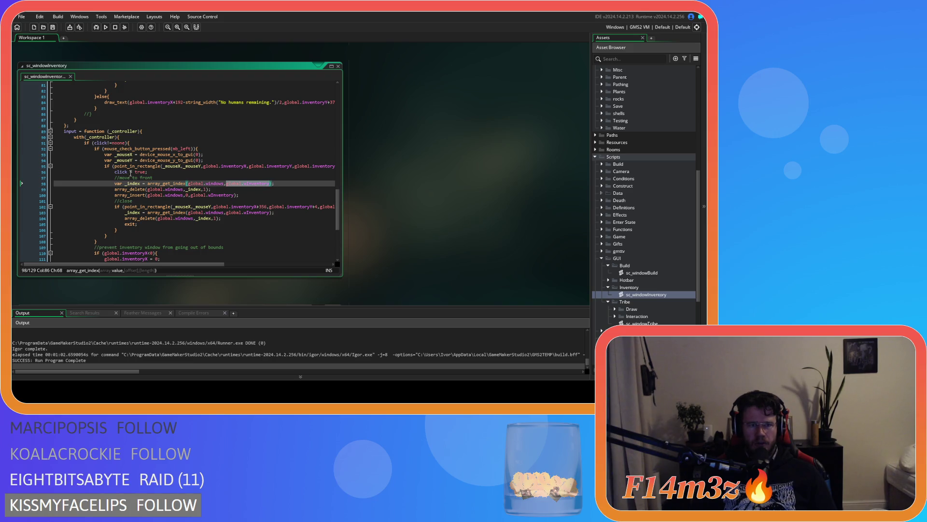
key(ctrl+c)
double_click(140, 172)
key(ctrl+v)
In sc_windowTribe, set click to global.wTribe instead of true on line 138
click(656, 323)
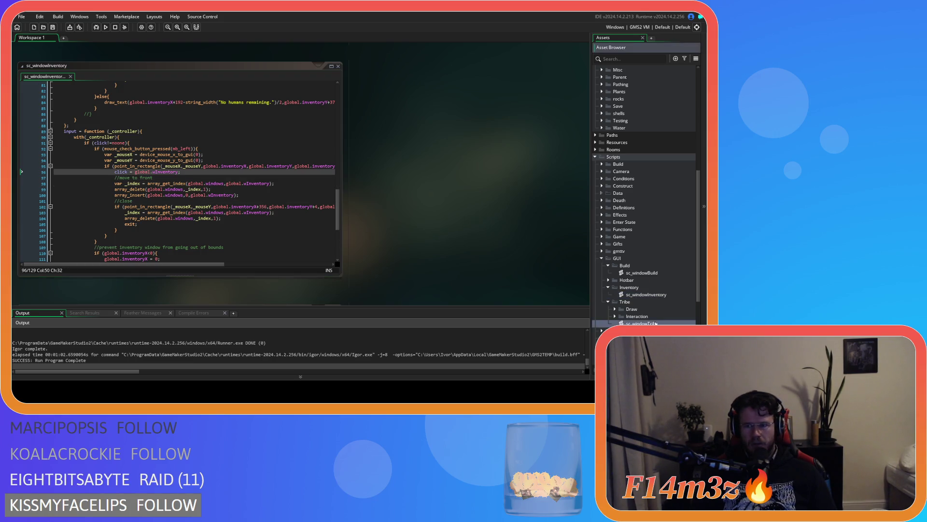
double_click(656, 323)
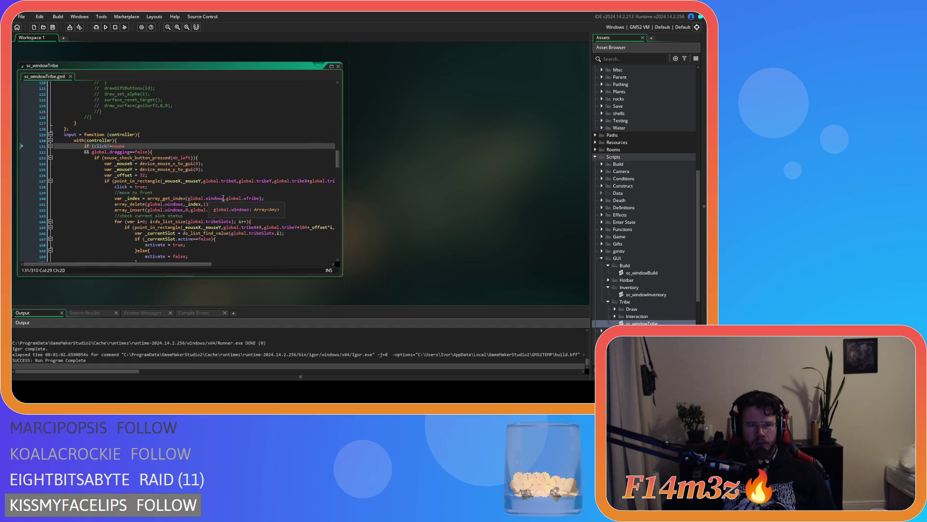
click(225, 198)
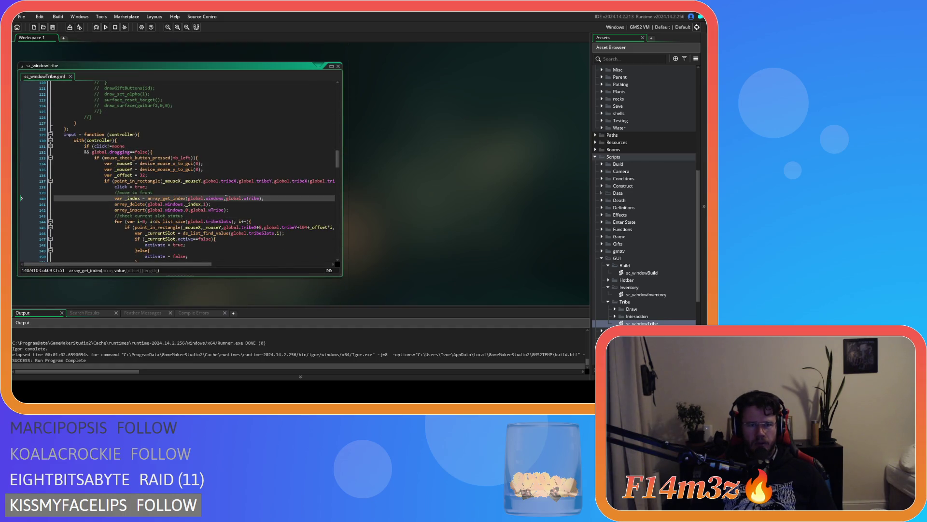
key(ctrl+c)
double_click(140, 186)
key(ctrl+v)
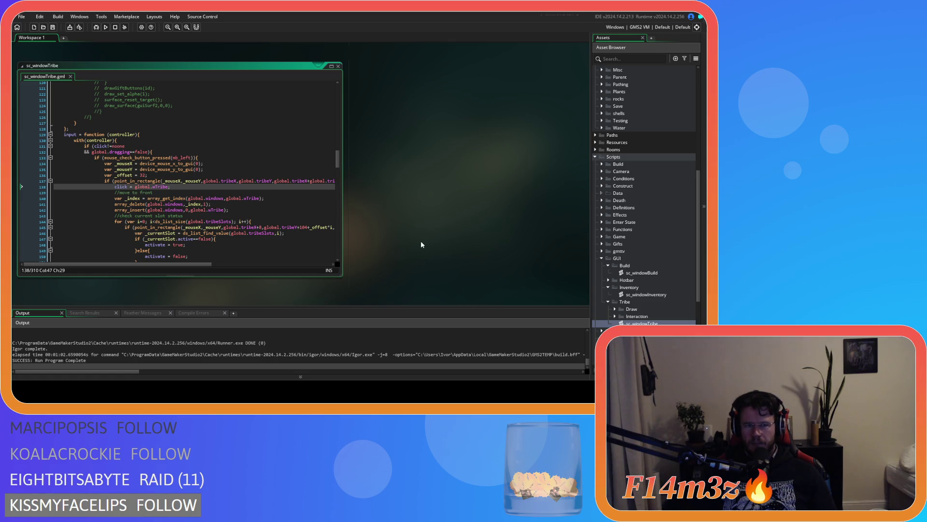
scroll(623, 241, up, 8)
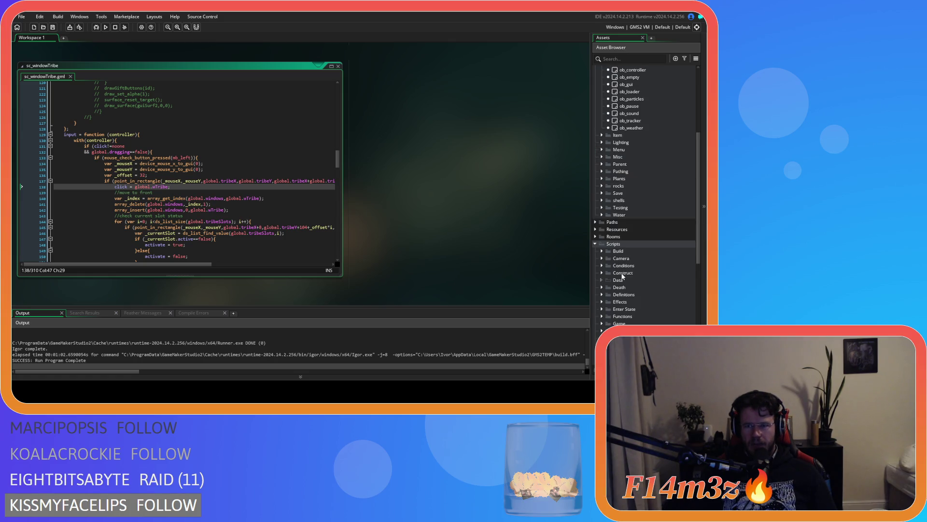
click(637, 177)
double_click(637, 177)
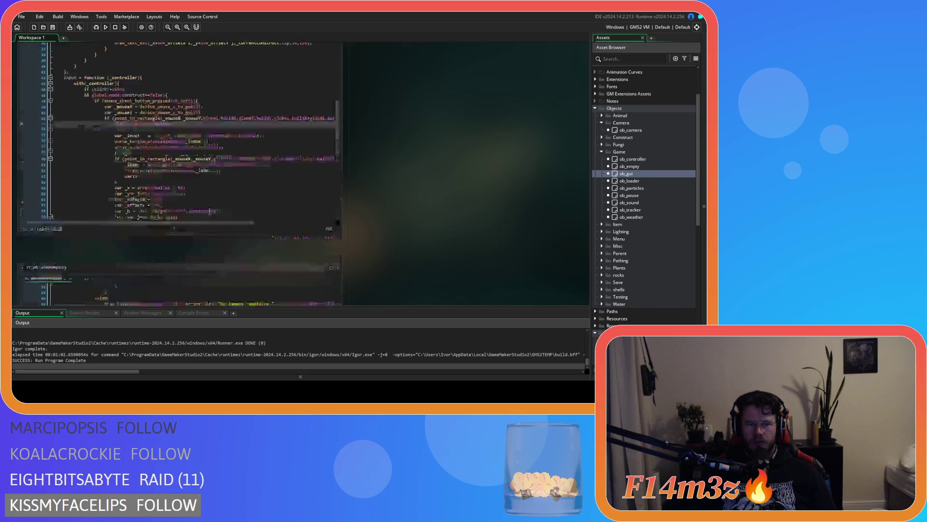
In Global Drag Start, change the Tribe condition on line 7 to click==global.wTribe
scroll(158, 138, down, 3)
click(158, 136)
click(388, 166)
click(335, 136)
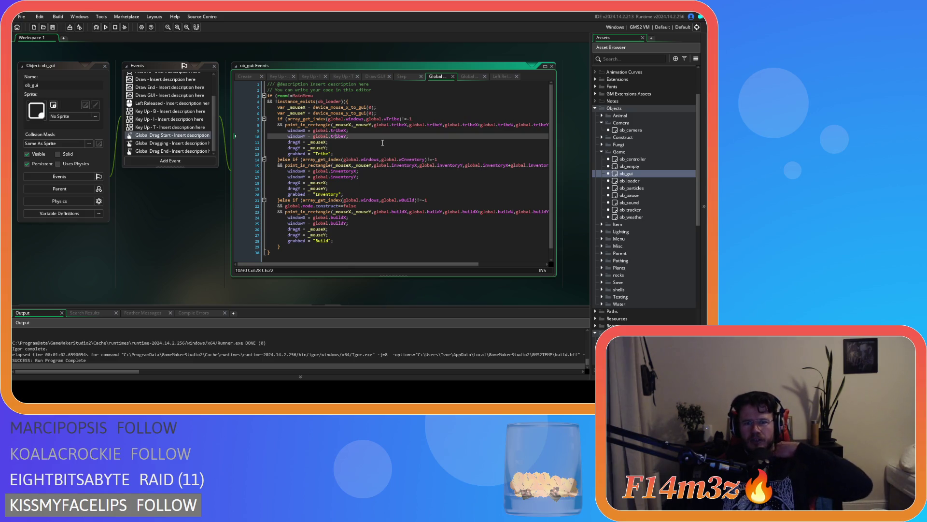
click(415, 119)
drag(416, 119, 288, 119)
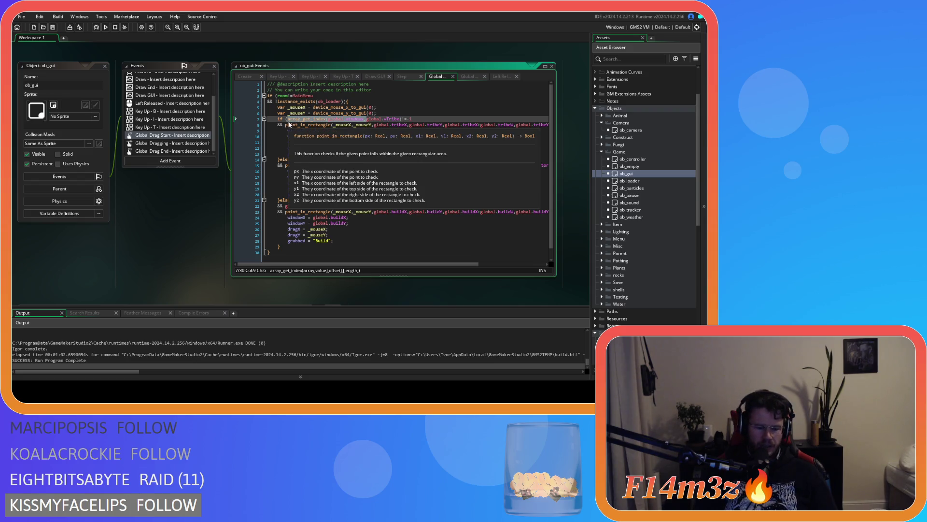
text(click==)
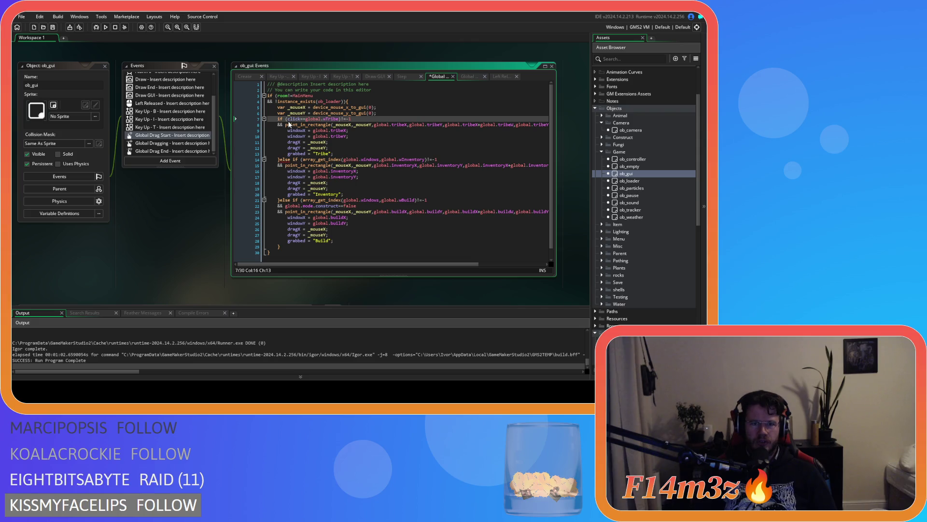
click(339, 119)
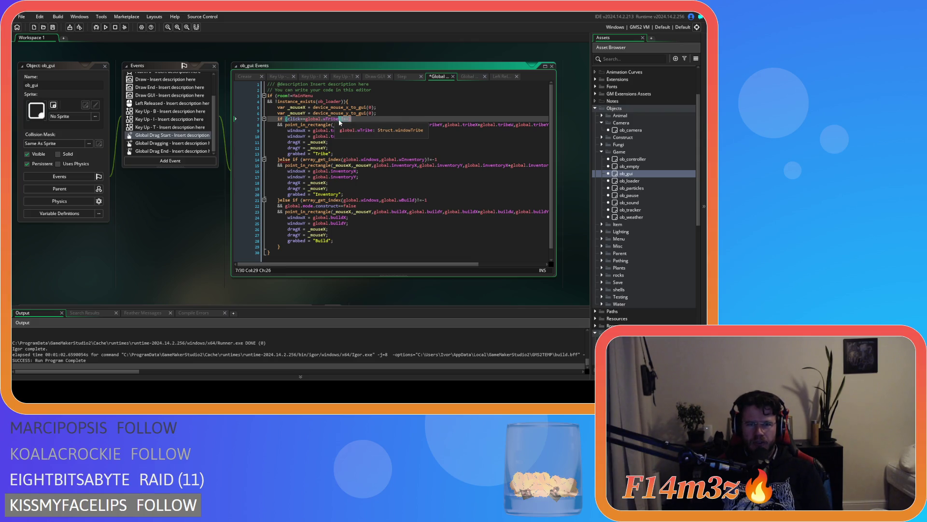
key(BackSpace)
Change the Inventory and Build conditions on lines 14 and 21 to click== checks, save, and run
click(305, 120)
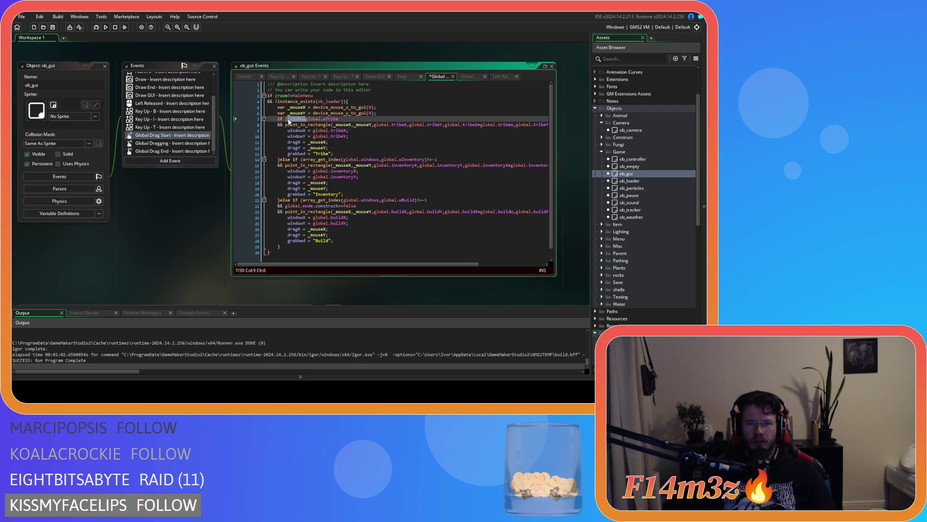
mouse_move(303, 160)
drag(303, 160, 370, 160)
key(ctrl+v)
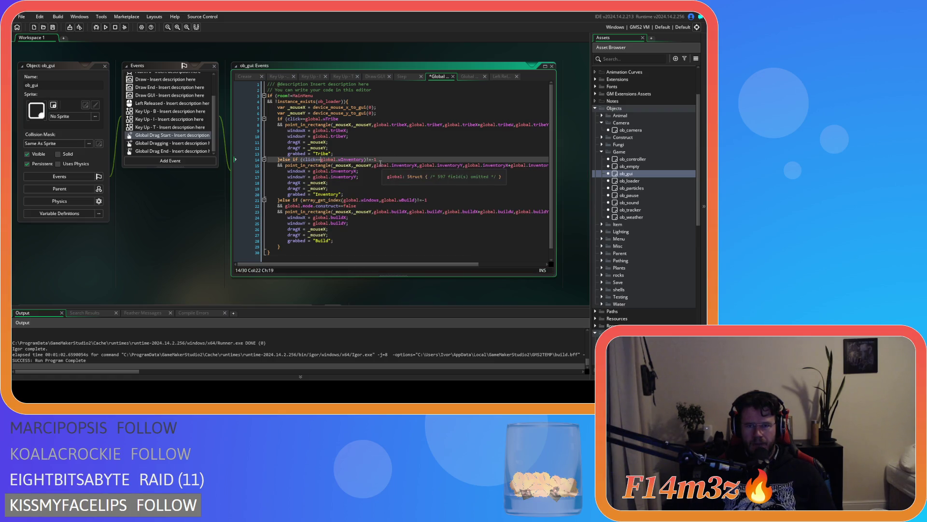
click(363, 160)
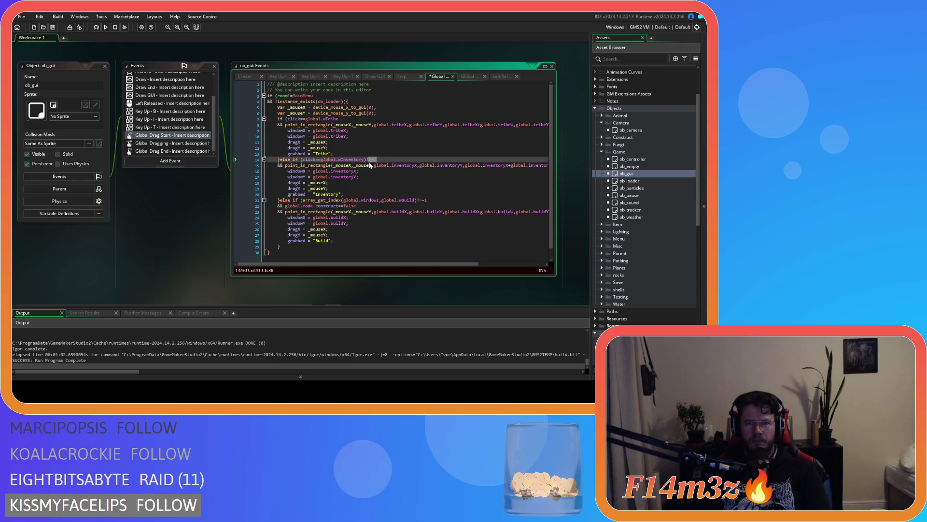
key(BackSpace)
key(BackSpace)
key(BackSpace)
mouse_move(303, 200)
mouse_down()
mouse_move(376, 204)
mouse_move(358, 199)
mouse_up()
text(click==)
key(shift+Left)
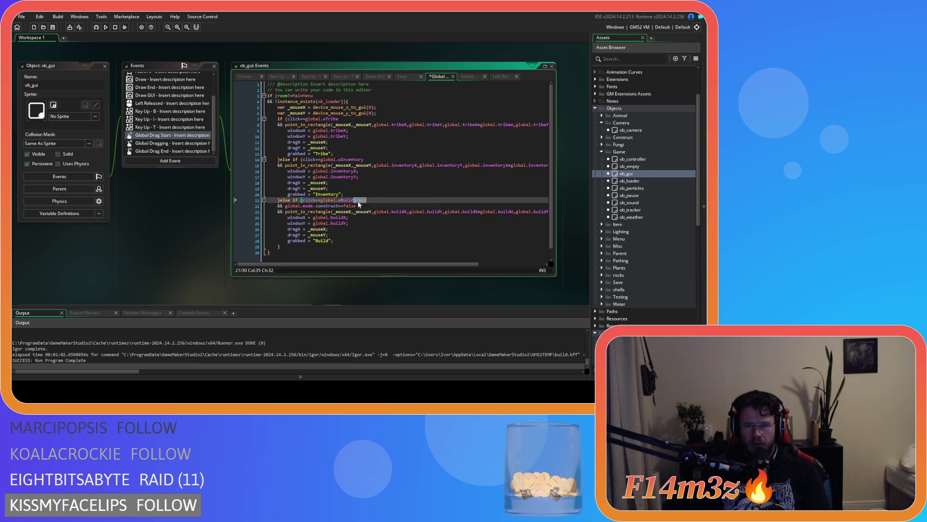
key(ctrl+s)
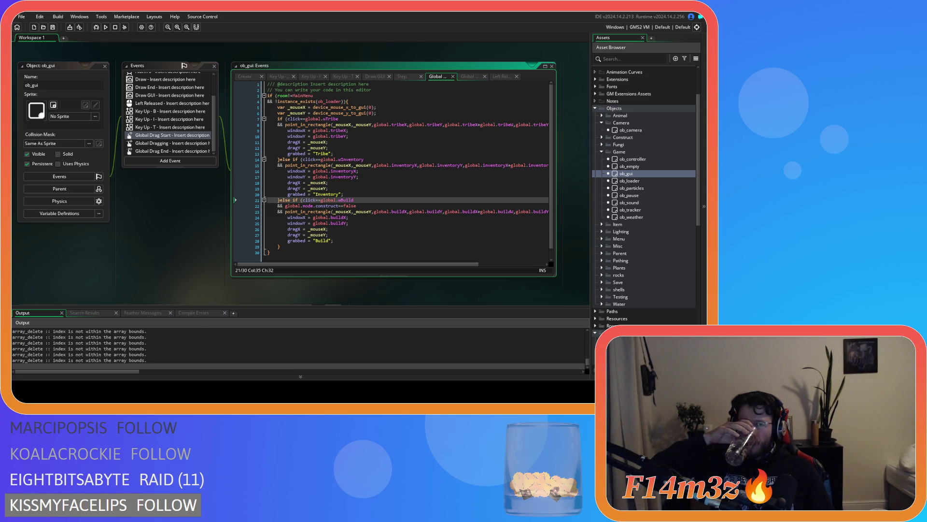
key(alt+Tab)
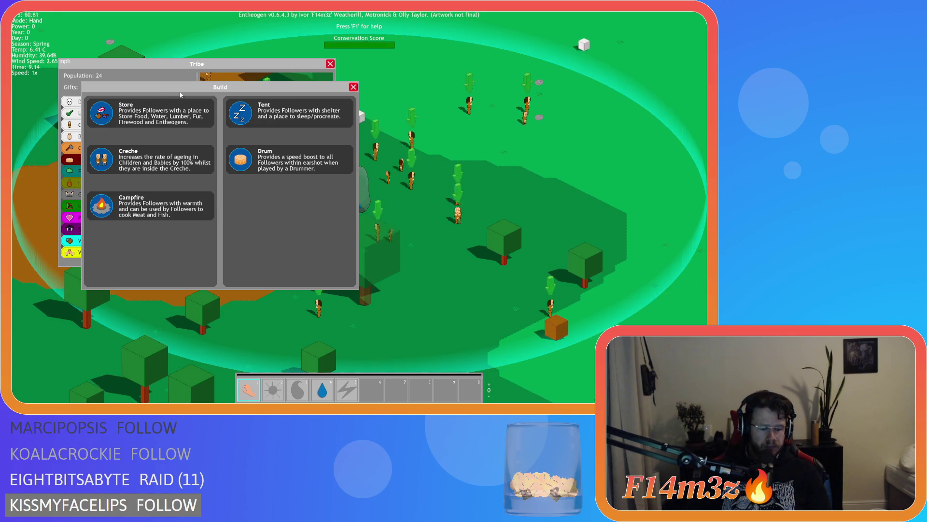
Toggle the Tribe window with T over the Build window, then quit with Escape and Y
key(t)
key(t)
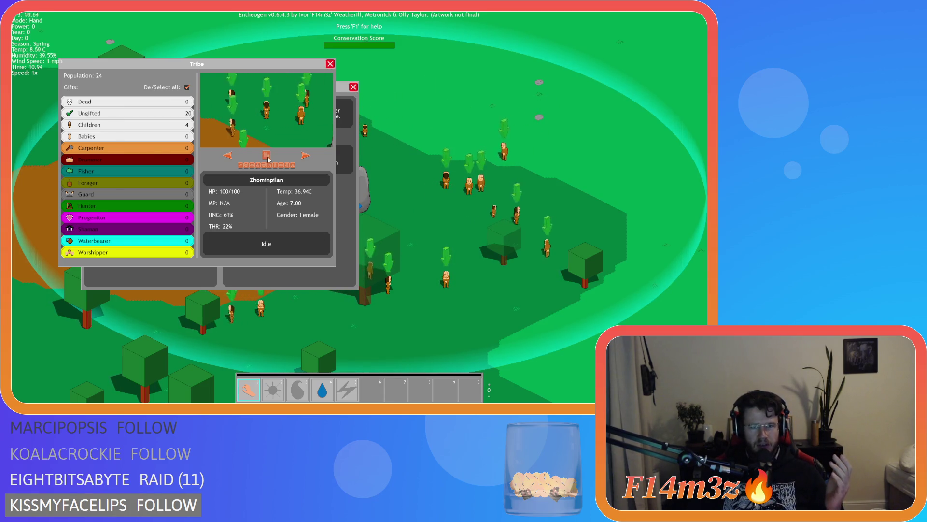
key(Escape)
key(Escape)
key(Escape)
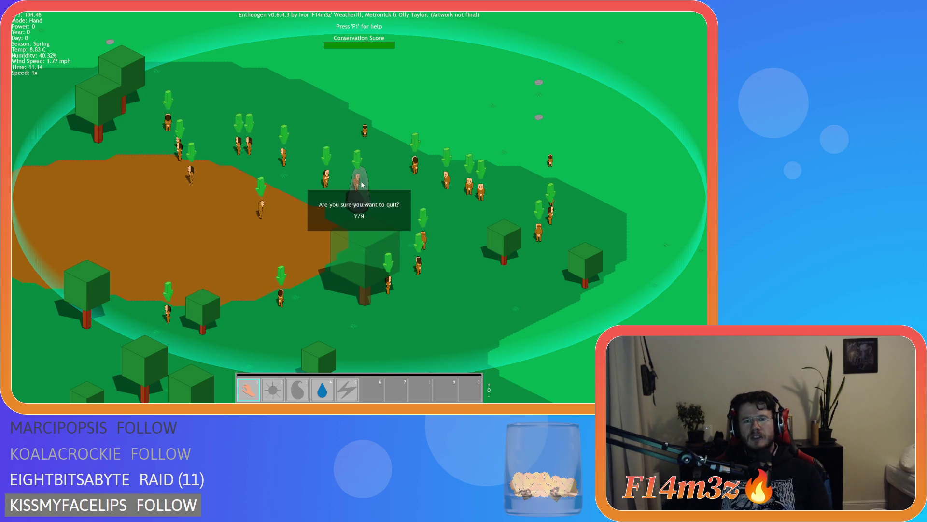
key(y)
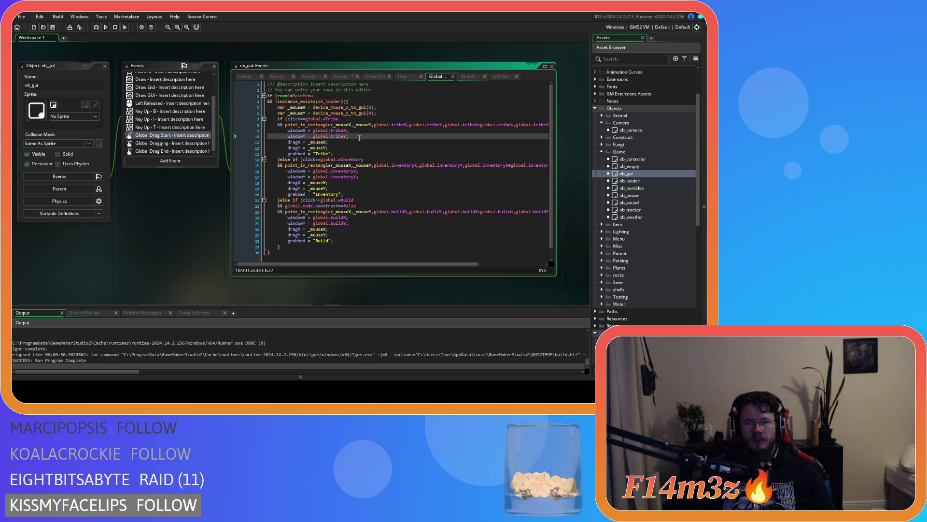
Undo the click== edits so the drag checks use array_get_index(global.windows, …)!=-1 again
scroll(615, 287, down, 5)
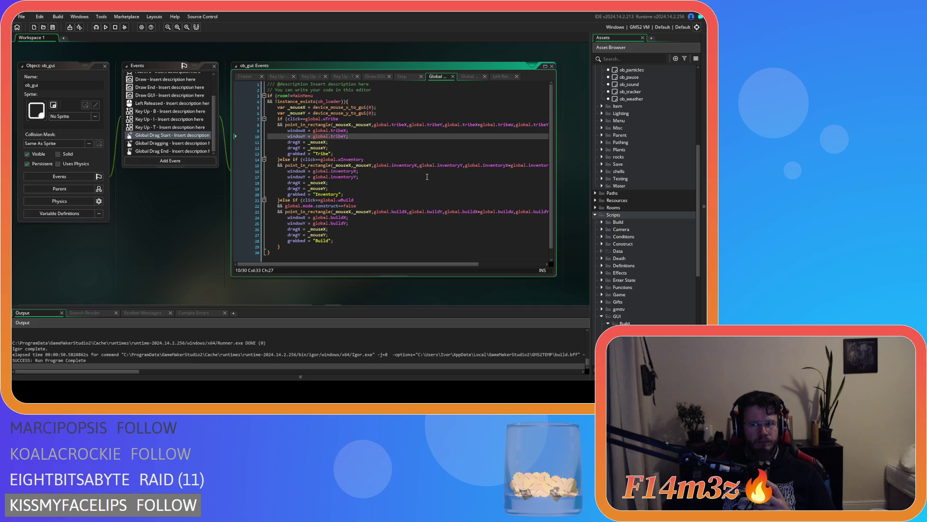
key(ctrl+z)
key(ctrl+z)
key(ctrl+z)
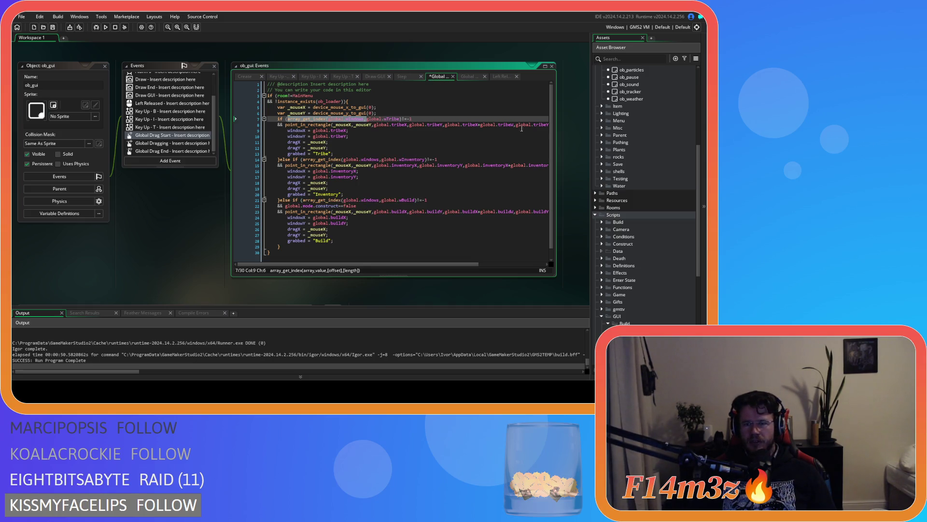
scroll(652, 285, down, 2)
click(655, 288)
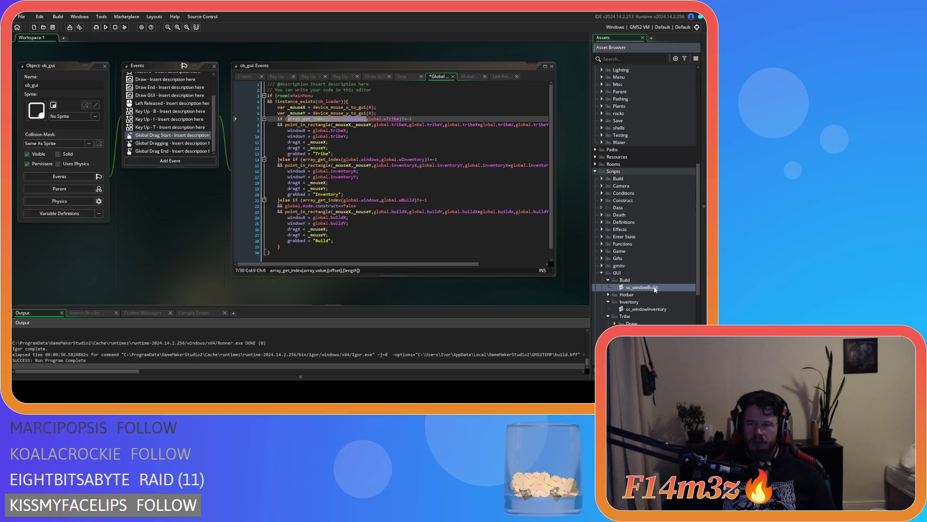
Revert sc_windowBuild's check to click==false, review the Inventory and Tribe scripts, and run the game
double_click(655, 287)
key(ctrl+z)
key(ctrl+z)
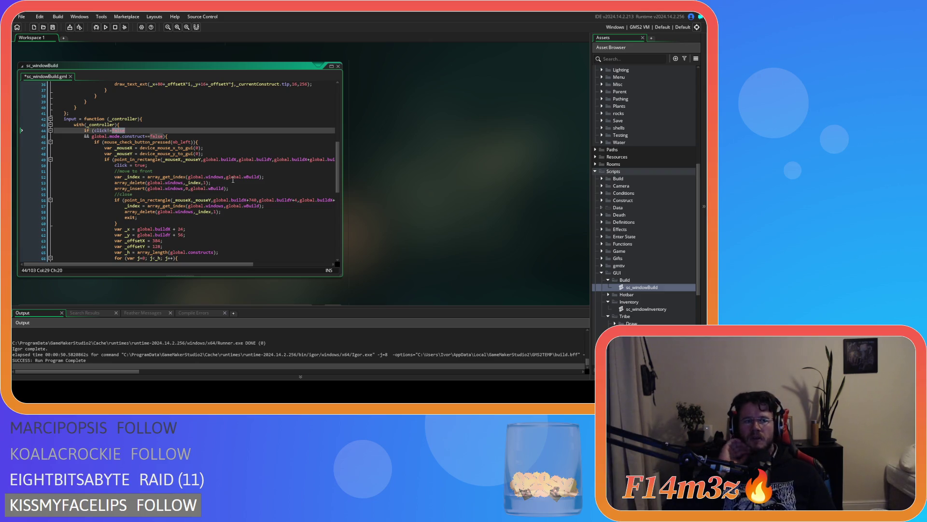
key(ctrl+z)
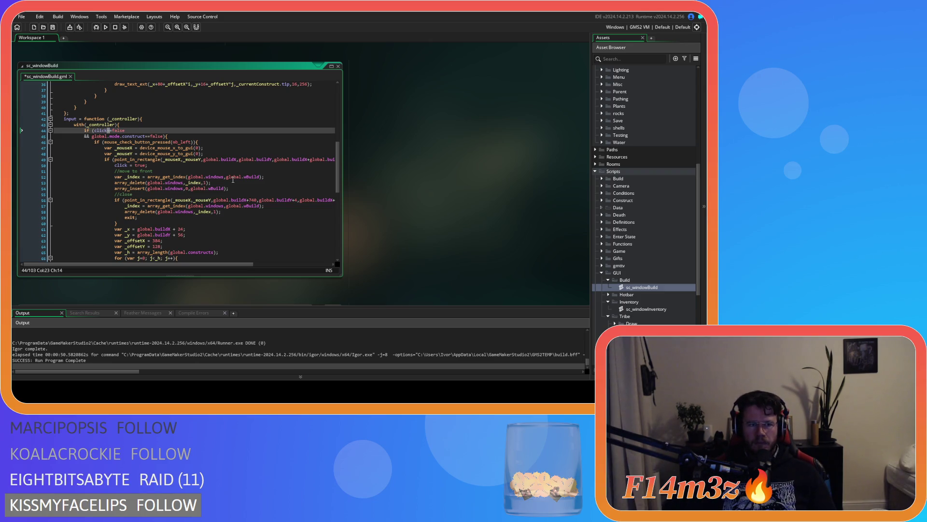
double_click(648, 309)
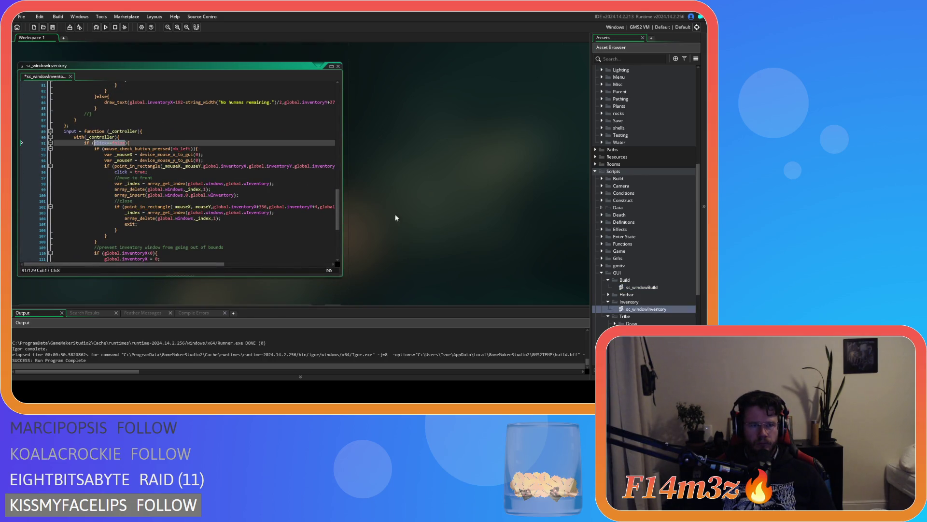
key(ctrl+w)
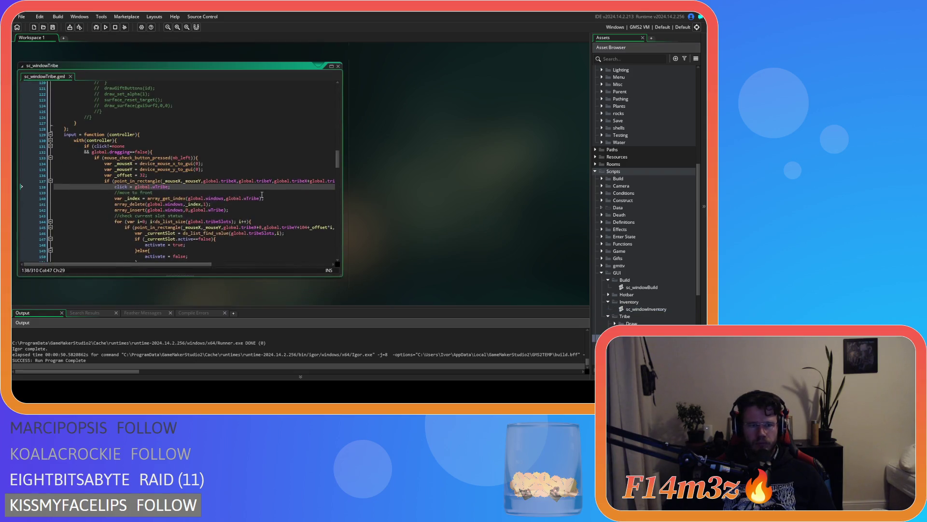
text(tru)
key(F5)
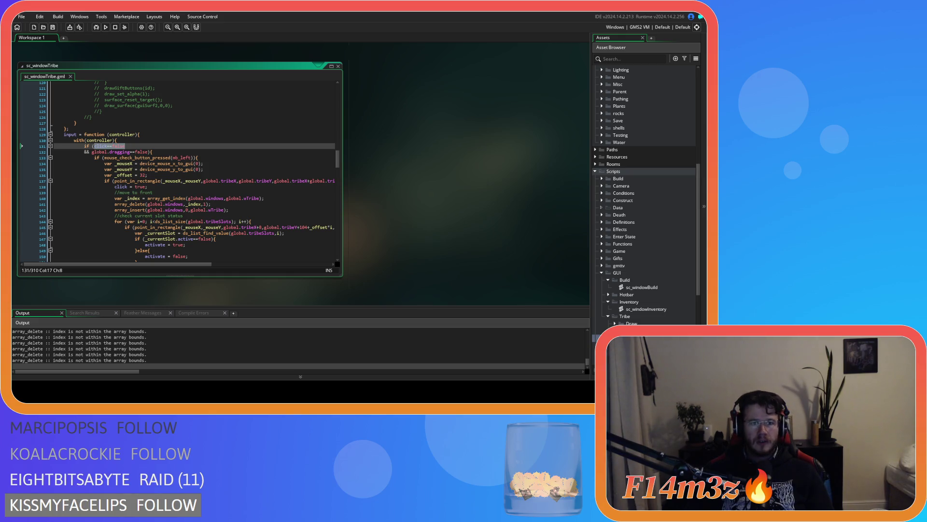
key(alt+Tab)
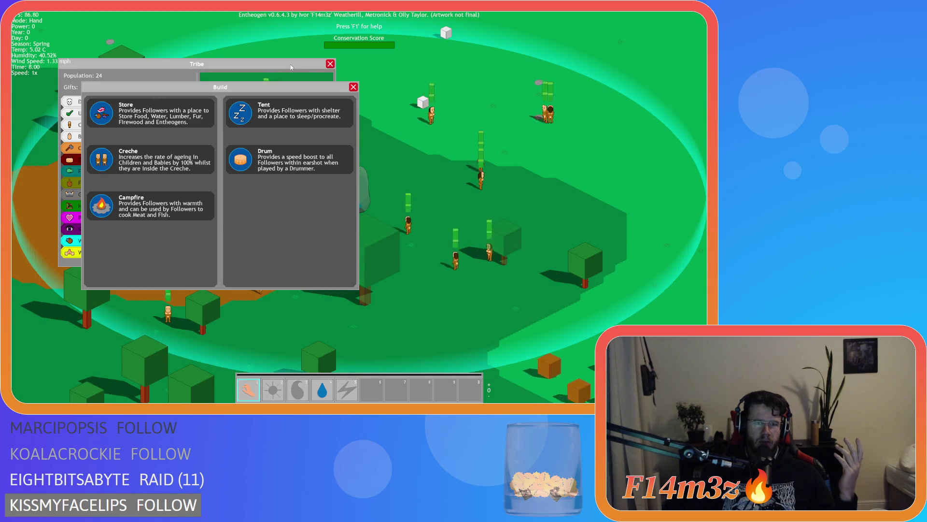
Drag the Build panel off the Tribe panel, close both panels, and quit the game
drag(281, 86, 391, 110)
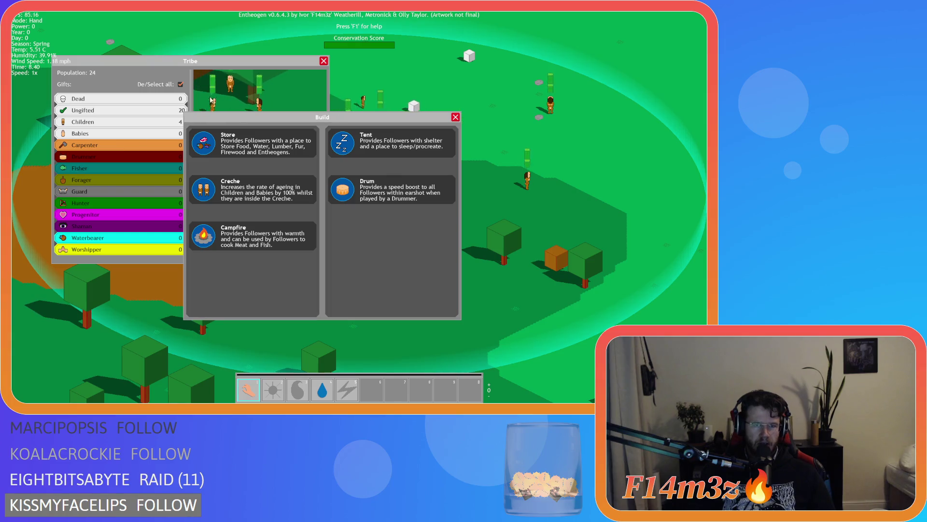
key(Escape)
key(Escape)
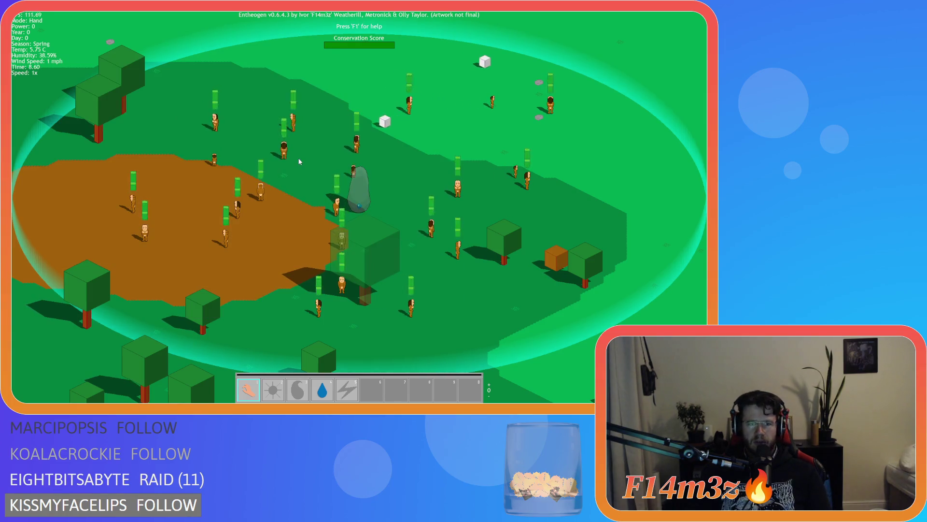
key(Escape)
key(Return)
key(Escape)
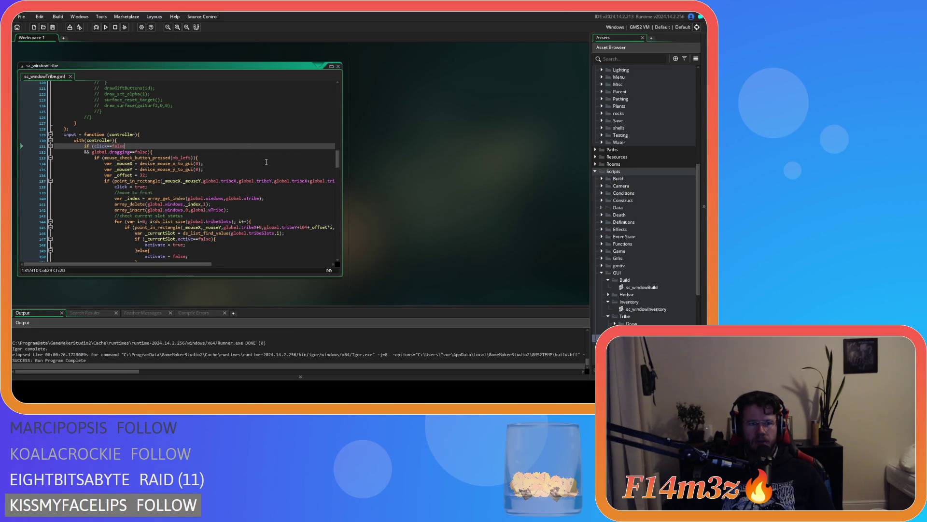
Try removing the && at the start of Tribe script line 132, then undo it
scroll(657, 178, up, 6)
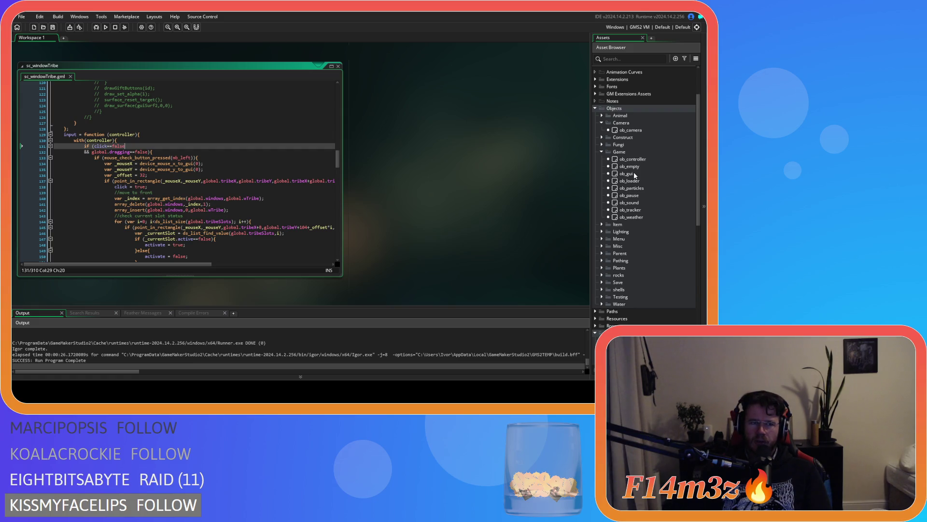
key(Down)
key(Home)
key(Delete)
key(Delete)
key(Delete)
key(ctrl+z)
key(ctrl+z)
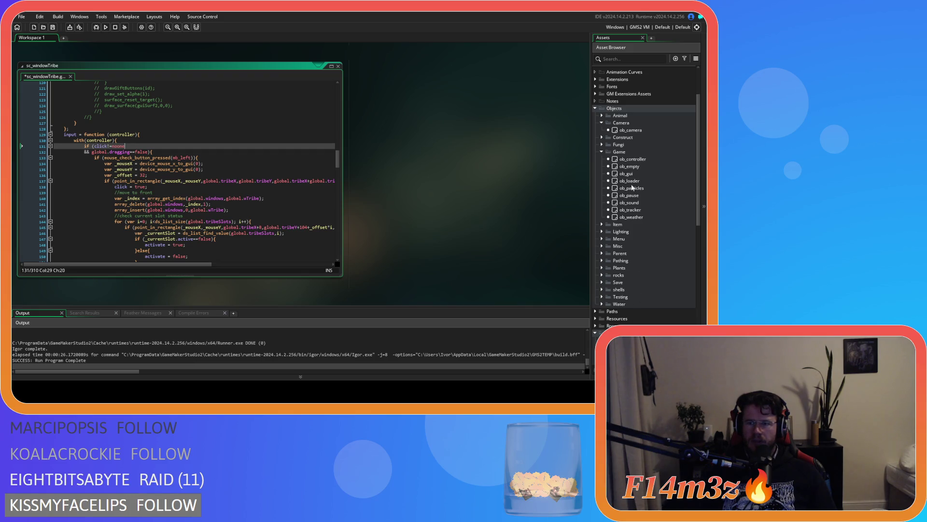
Open the Inventory and Build window scripts, save sc_windowBuild, and close the quick test run
scroll(642, 276, down, 6)
double_click(646, 323)
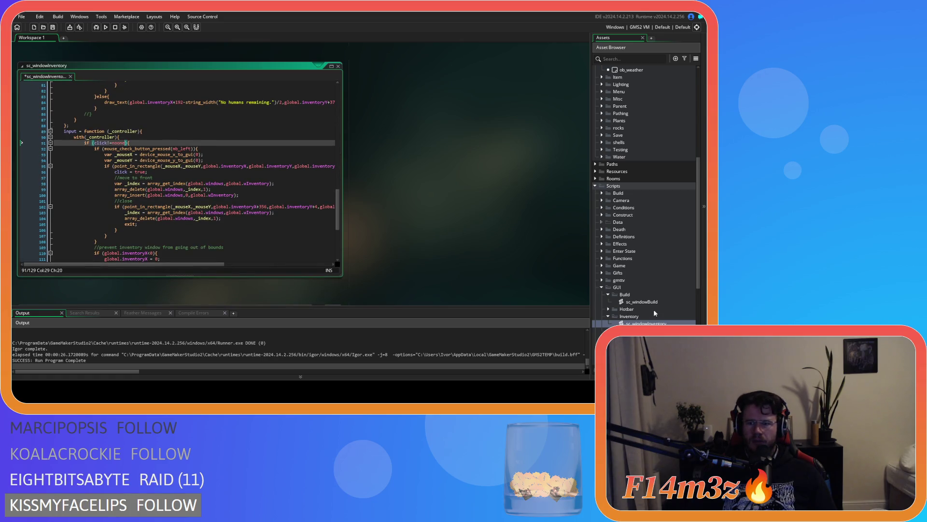
double_click(642, 301)
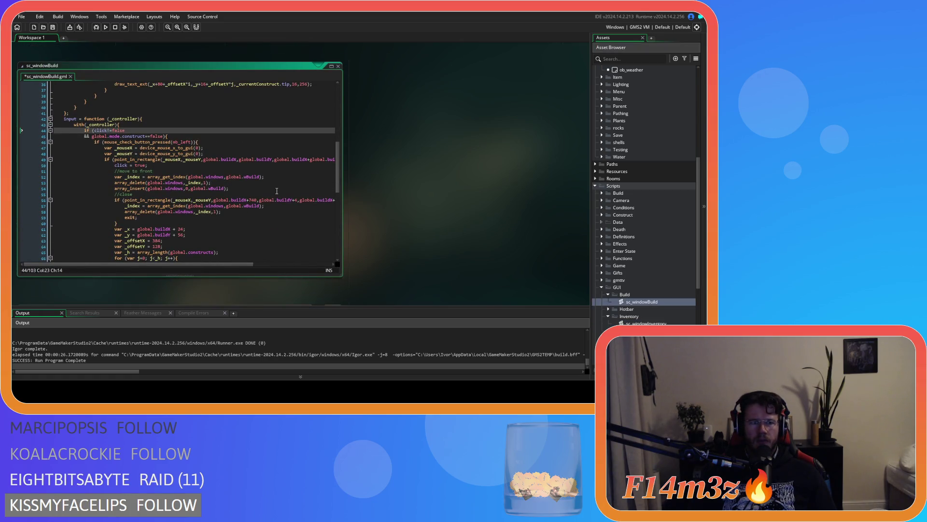
text(noon)
key(ctrl+s)
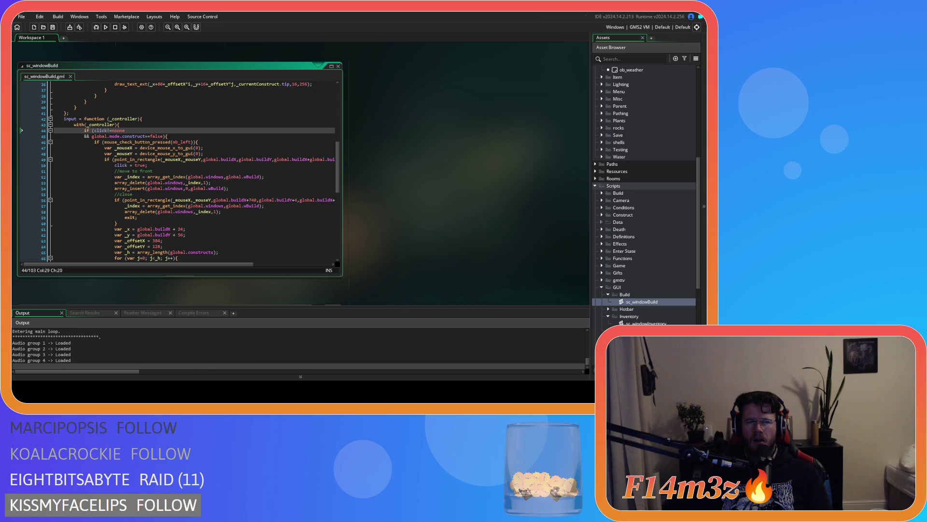
key(Escape)
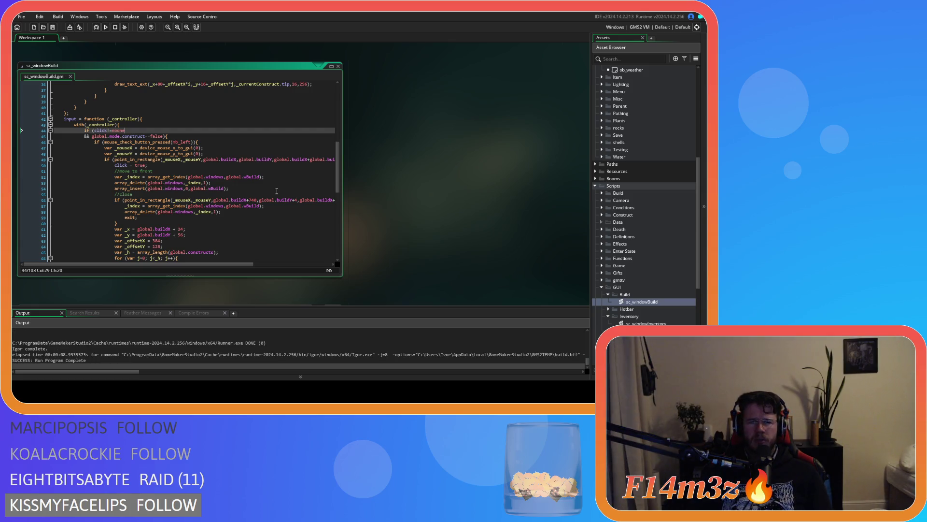
Change the noone check to click==noone in sc_windowBuild and on sc_windowInventory line 91
key(BackSpace)
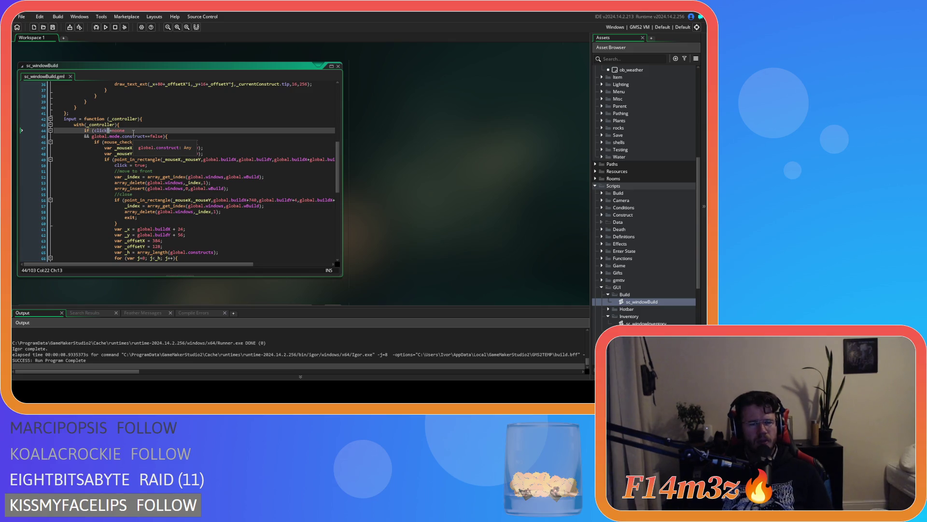
text(=)
double_click(646, 323)
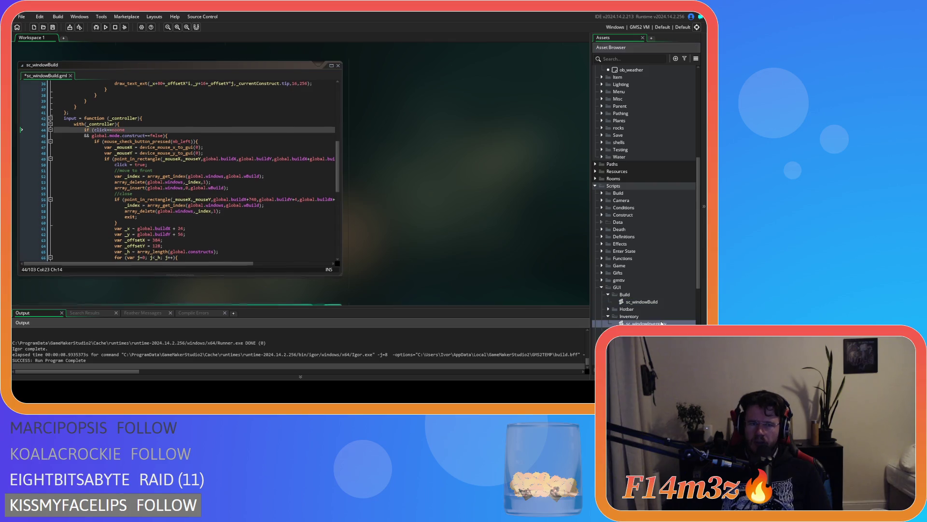
click(111, 143)
key(BackSpace)
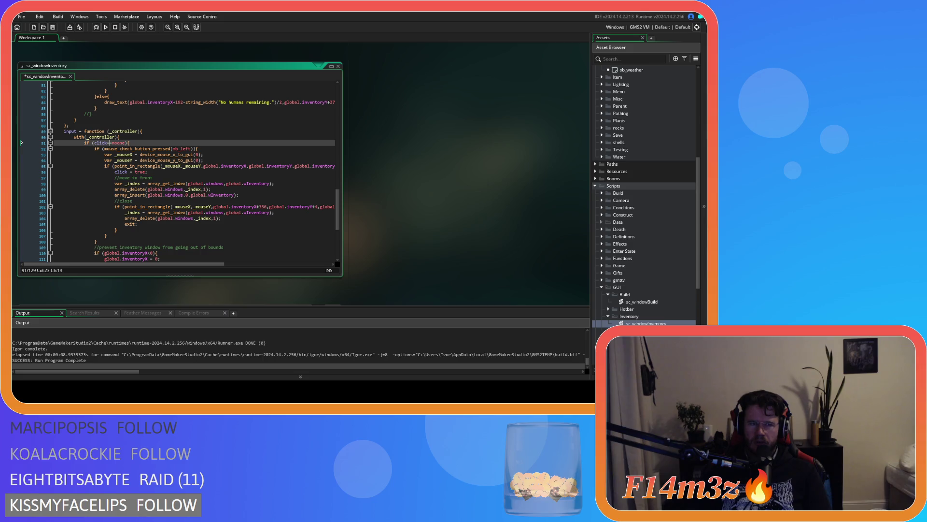
Remove the ! from sc_windowTribe's line 131 noone check, then save and run the game
scroll(642, 290, down, 2)
double_click(642, 323)
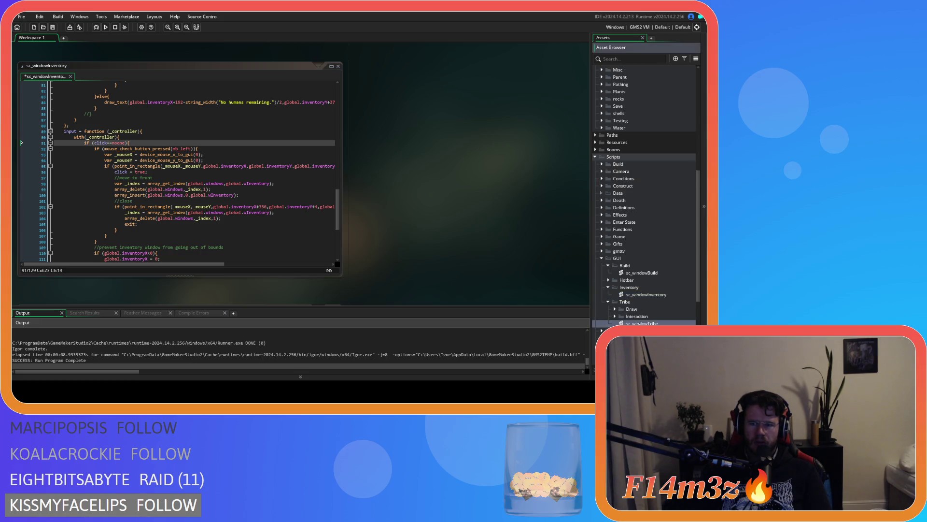
key(BackSpace)
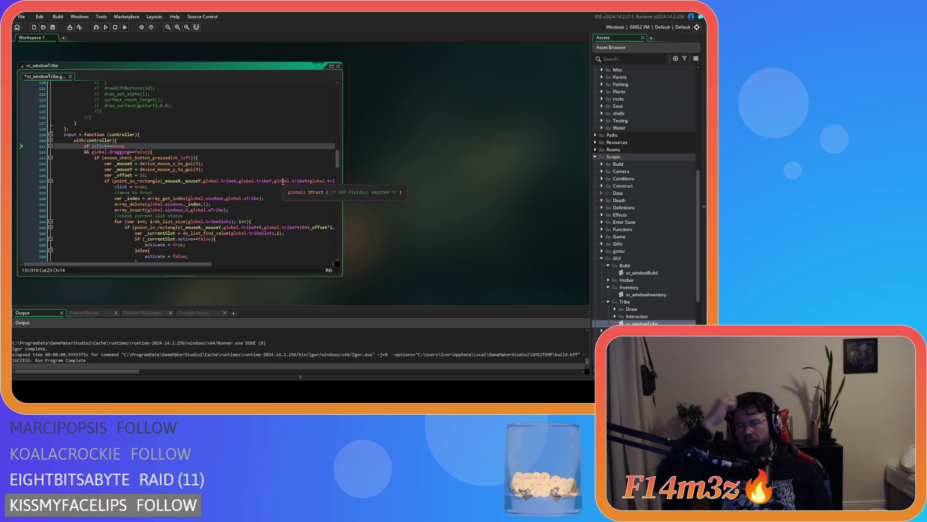
key(ctrl+s)
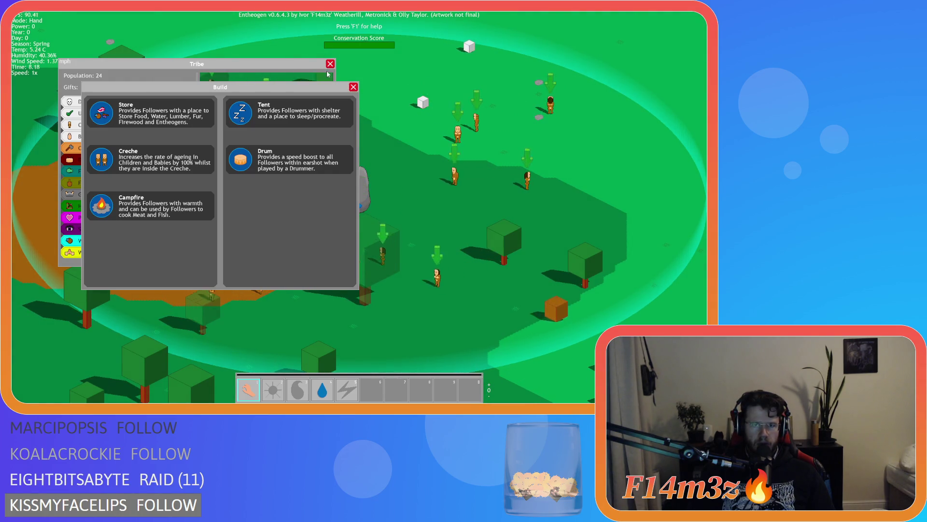
Close the Tribe and Build panels with Tribe's close button and quit the game back to the editor
click(330, 64)
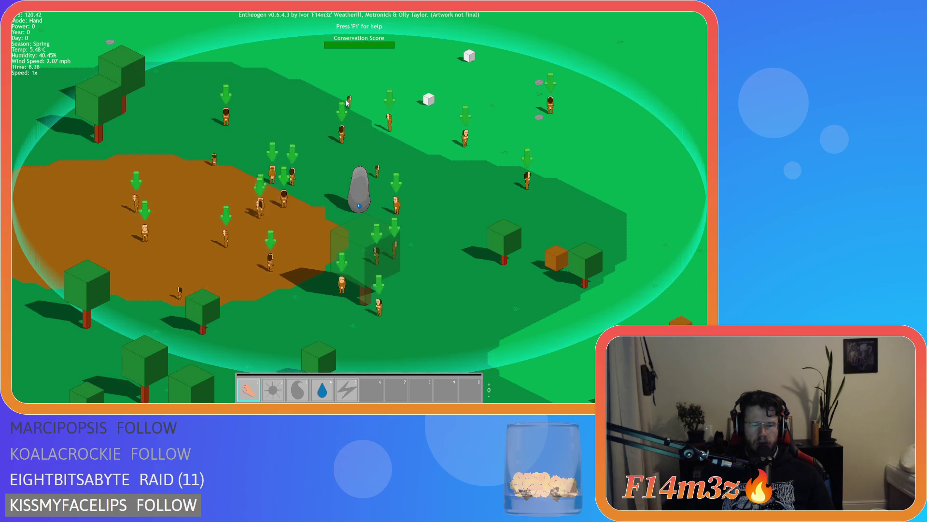
key(Escape)
key(Return)
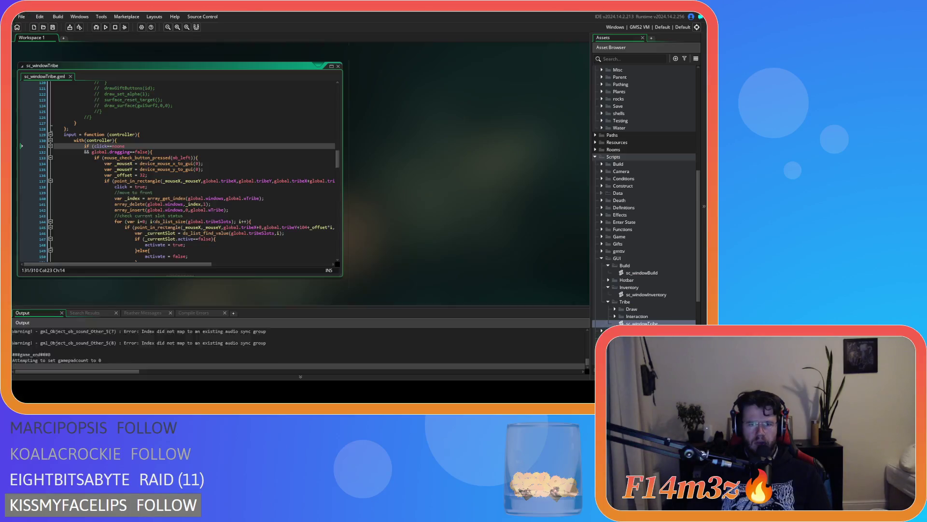
scroll(638, 178, up, 10)
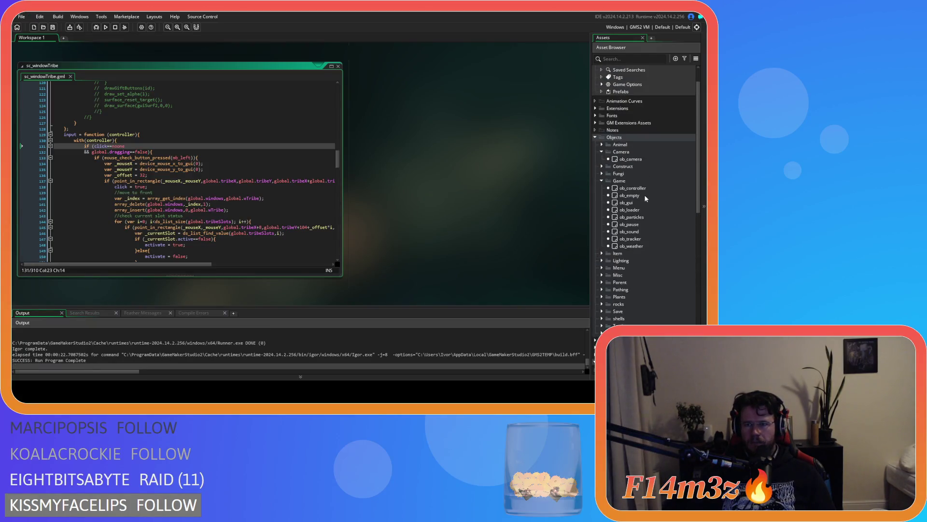
Open ob_gui and inspect the click = noone line in its Left Released event
double_click(628, 203)
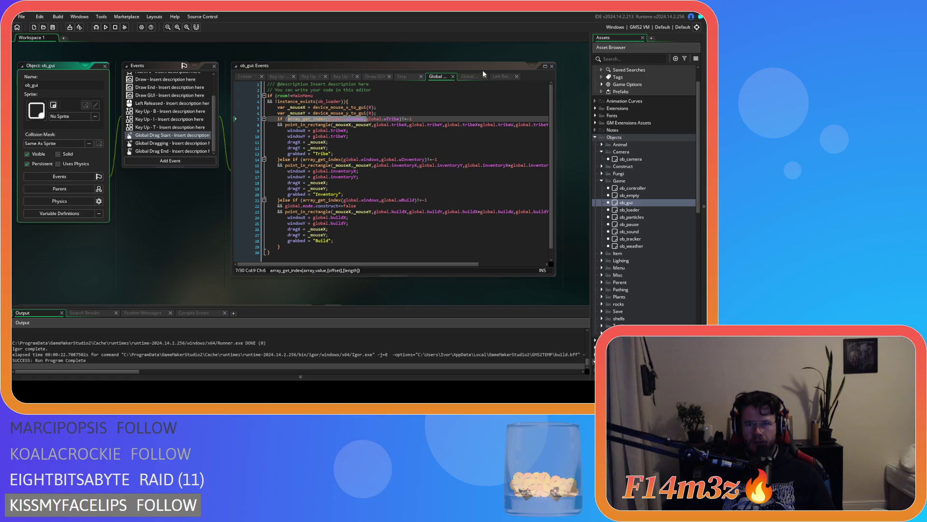
click(502, 76)
drag(268, 96, 342, 94)
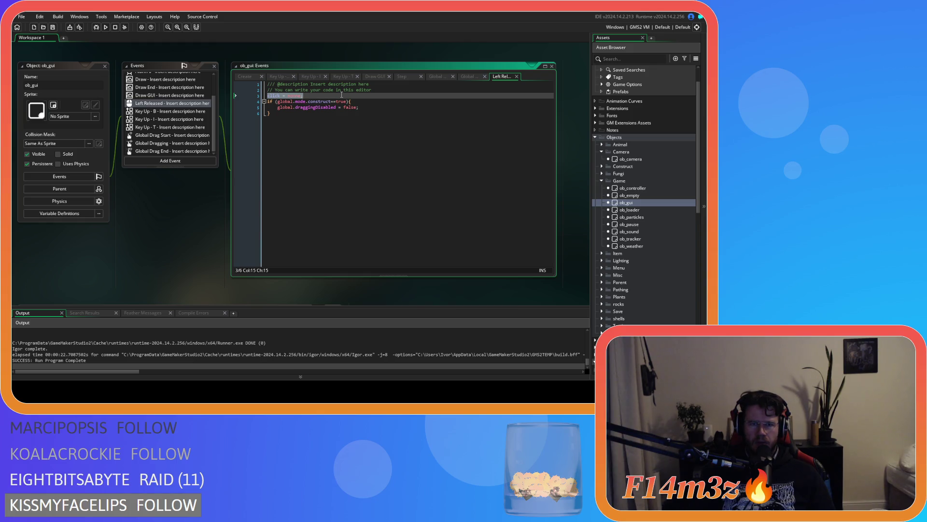
scroll(665, 239, down, 10)
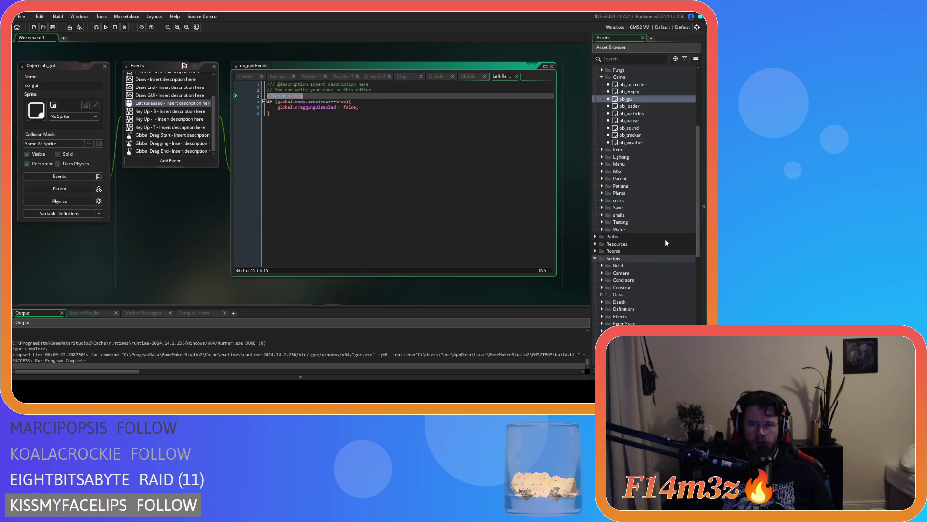
Review the sc_windowBuild, sc_windowInventory and sc_windowTribe scripts
double_click(642, 244)
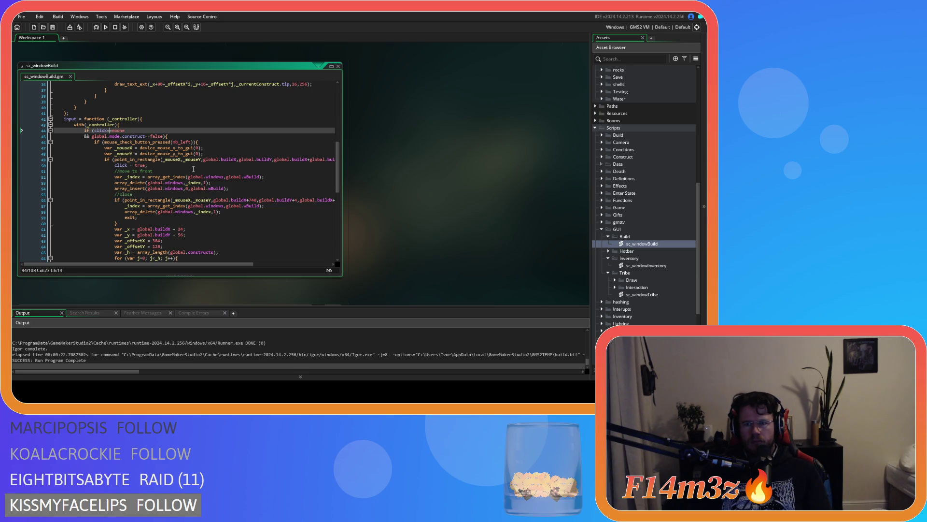
double_click(634, 266)
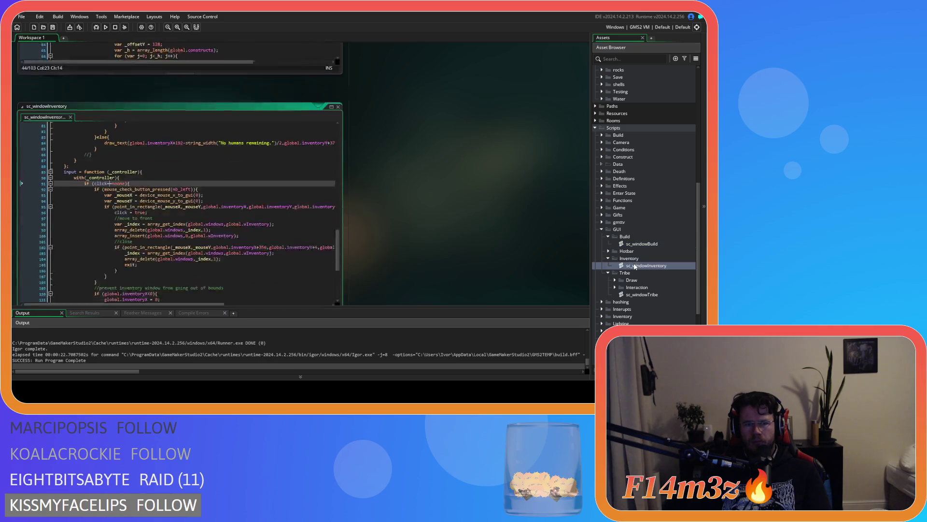
double_click(648, 295)
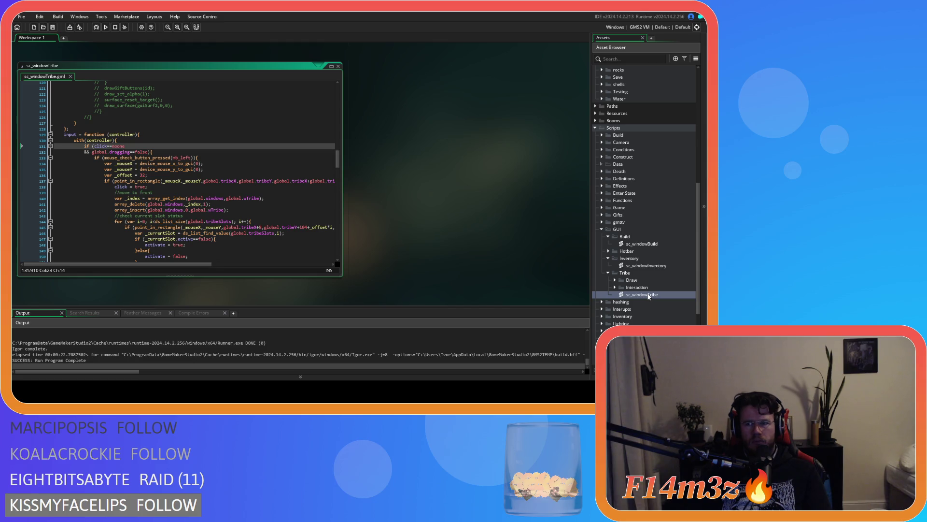
Review ob_gui's Step, Left Released, Global Drag Start and Global Dragging events, then run with F5
scroll(650, 288, up, 10)
double_click(626, 188)
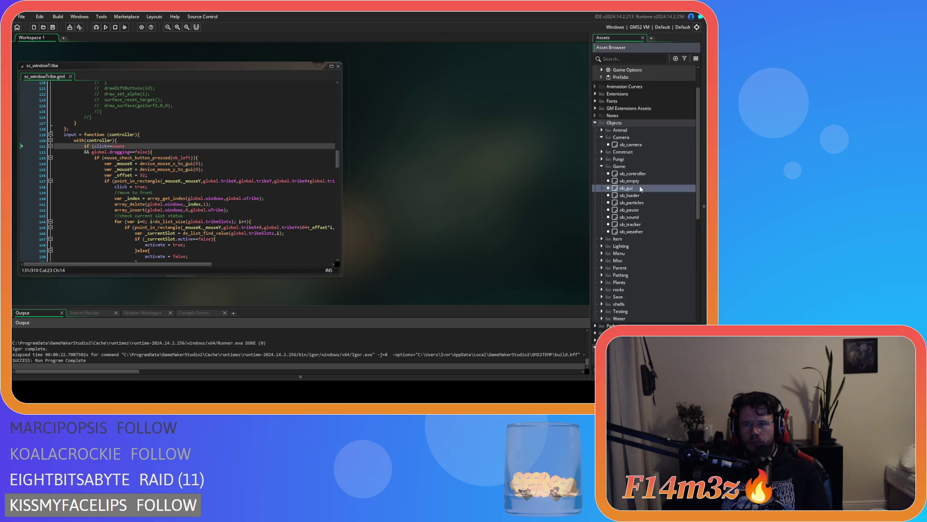
click(405, 78)
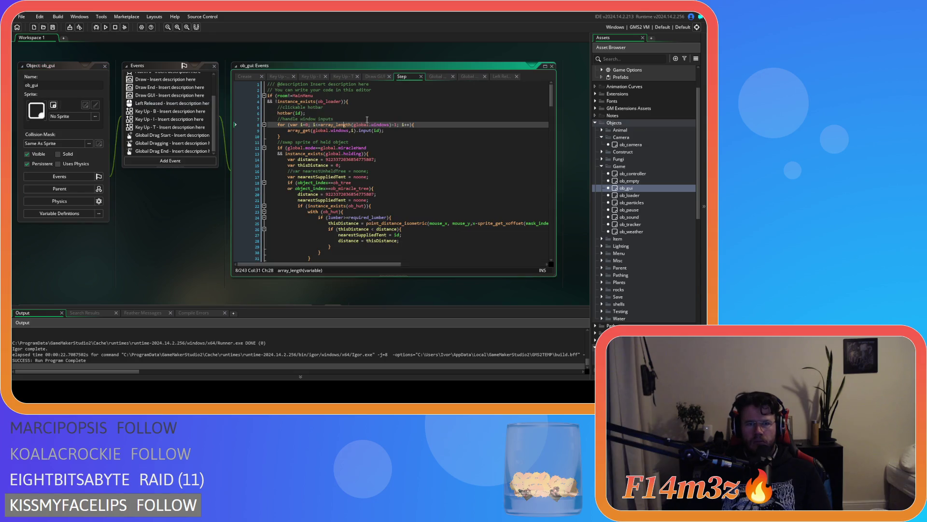
click(394, 138)
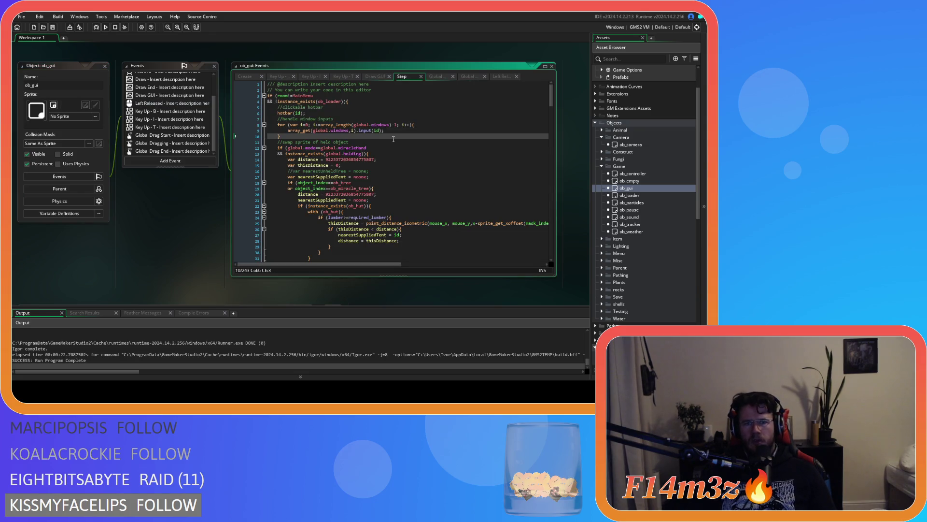
click(503, 76)
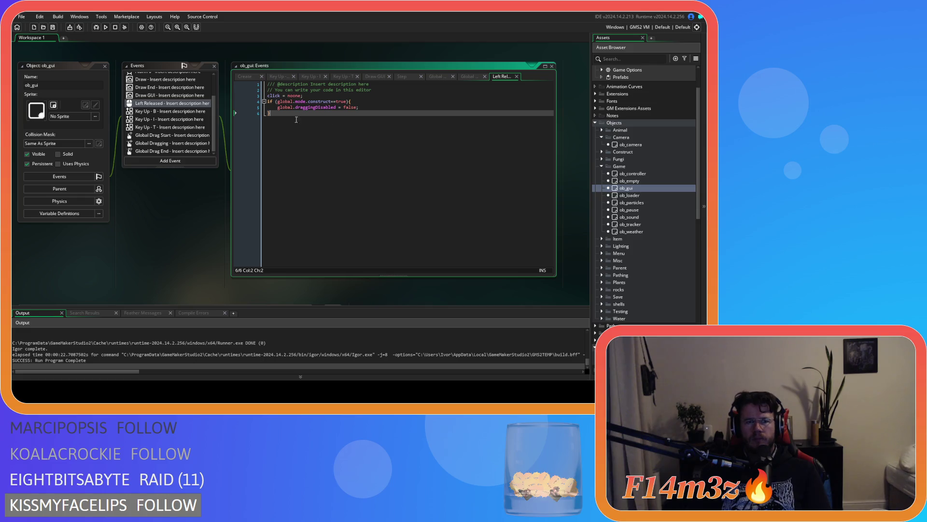
click(170, 129)
double_click(170, 136)
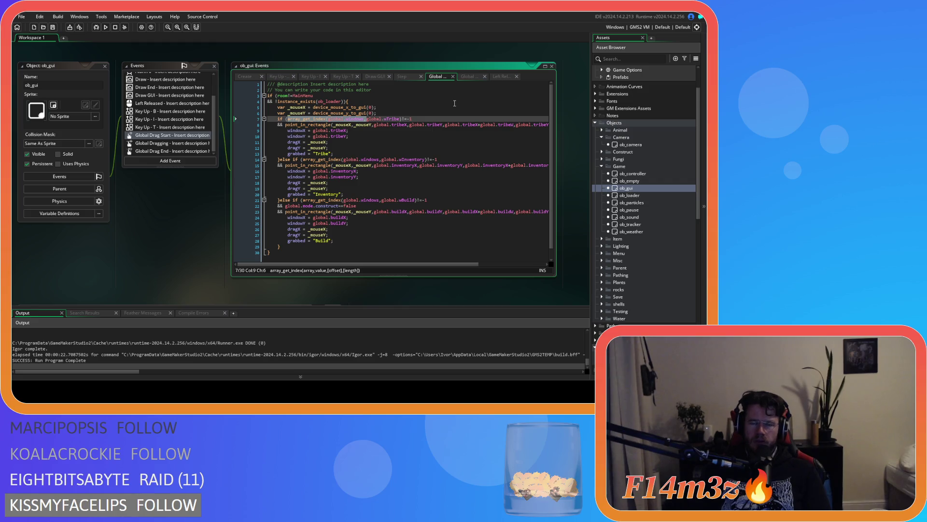
click(468, 76)
click(499, 76)
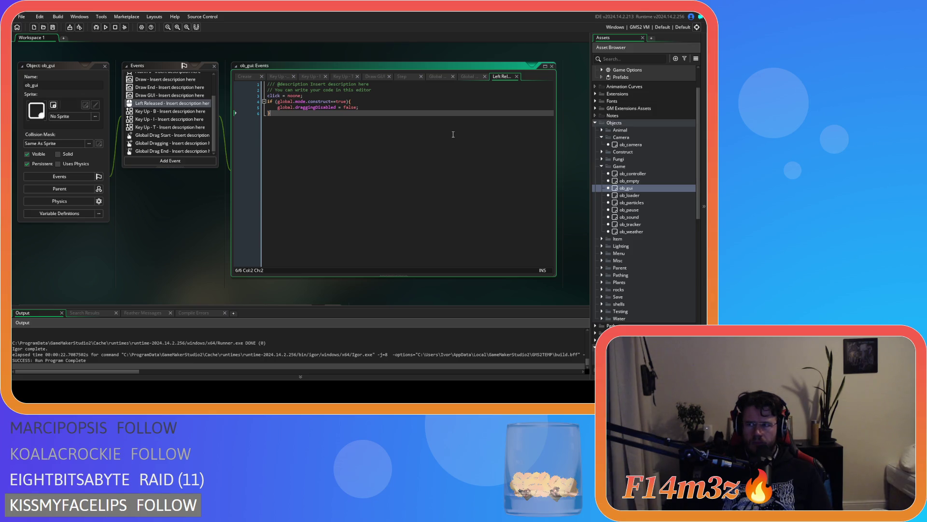
key(F5)
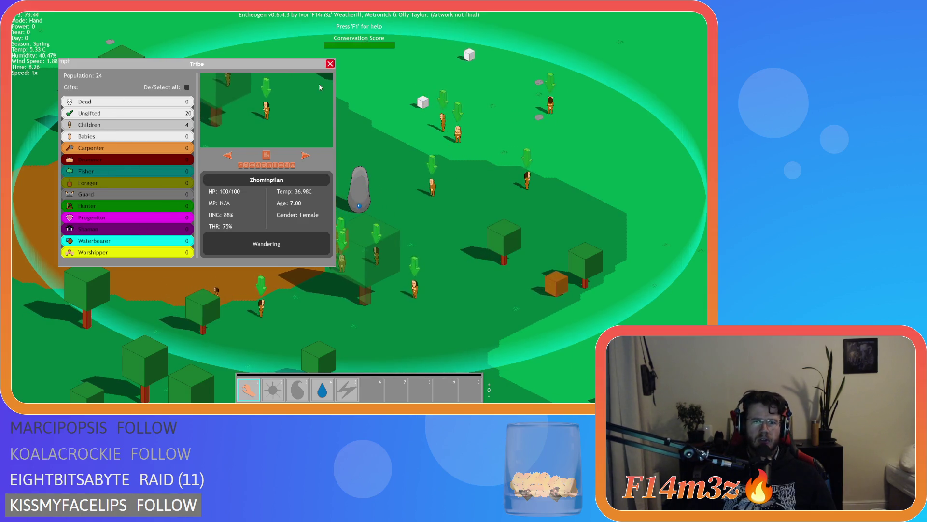
Close the Tribe window and quit the game with Esc and Y
click(330, 64)
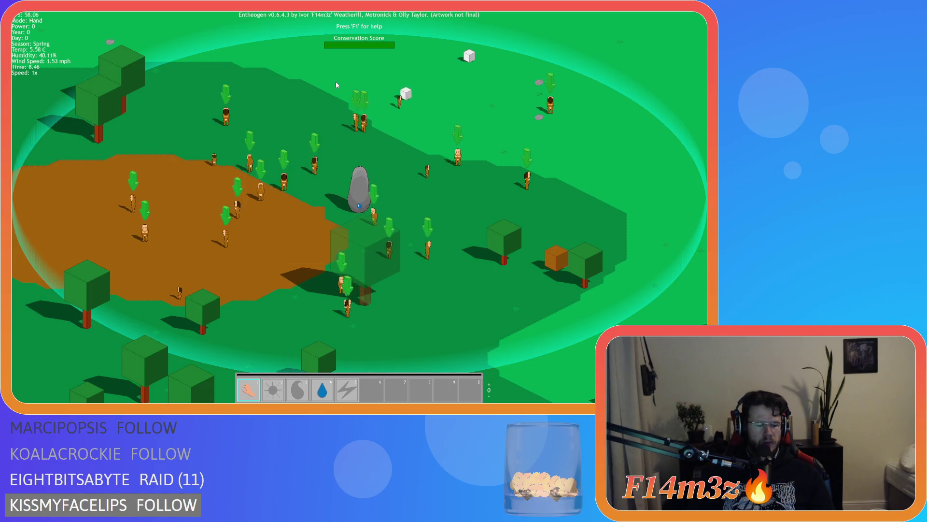
key(Escape)
key(y)
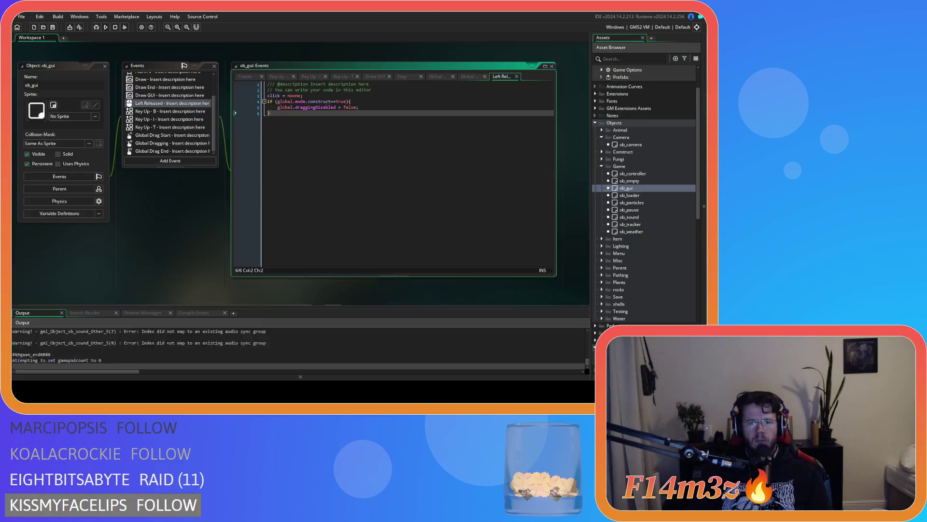
Compare ob_gui's Create event with the click = noone reset in its Left Released event
drag(267, 95, 318, 99)
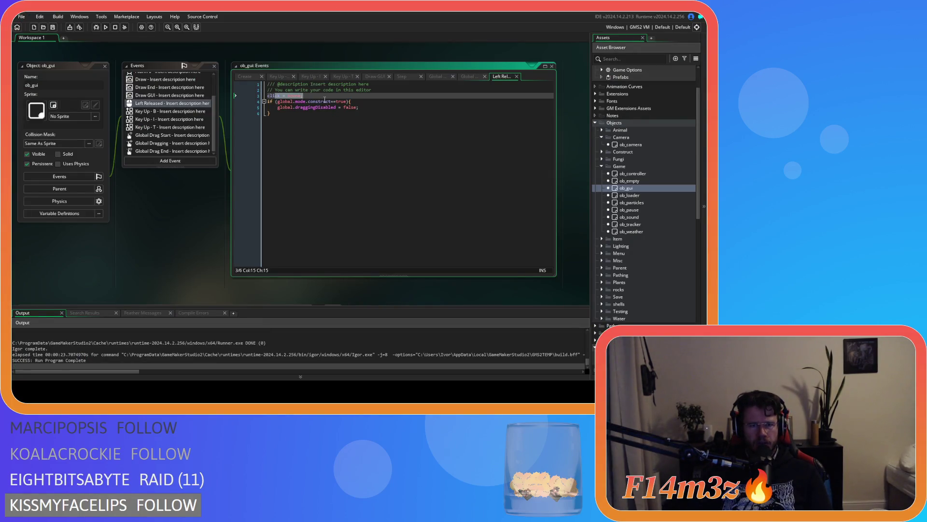
click(311, 125)
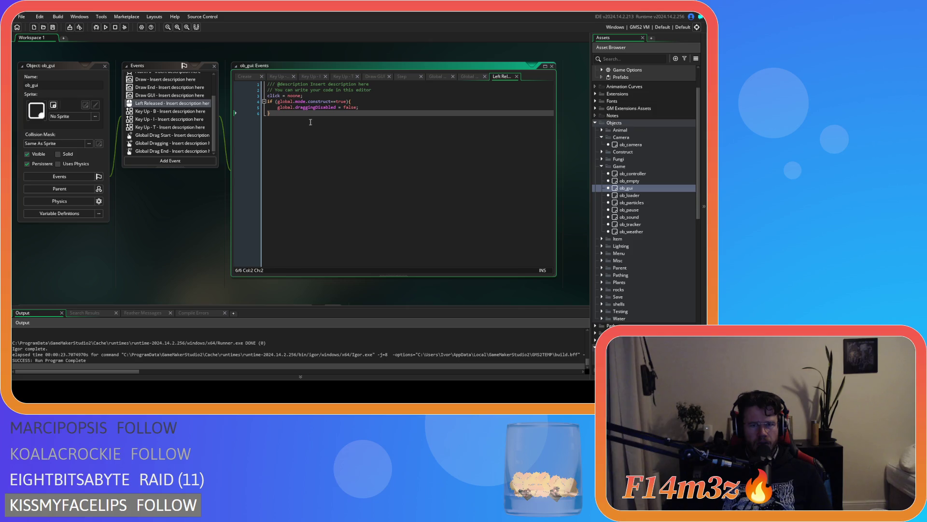
click(253, 77)
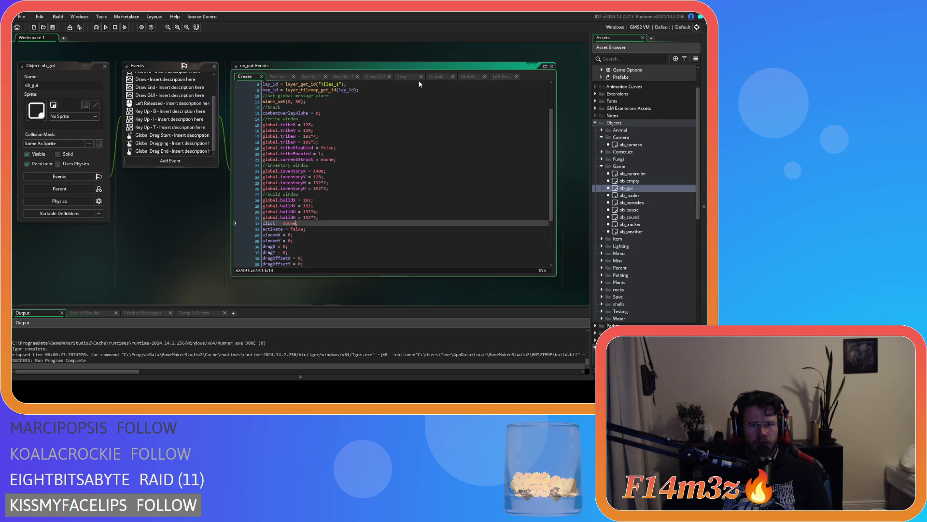
click(501, 76)
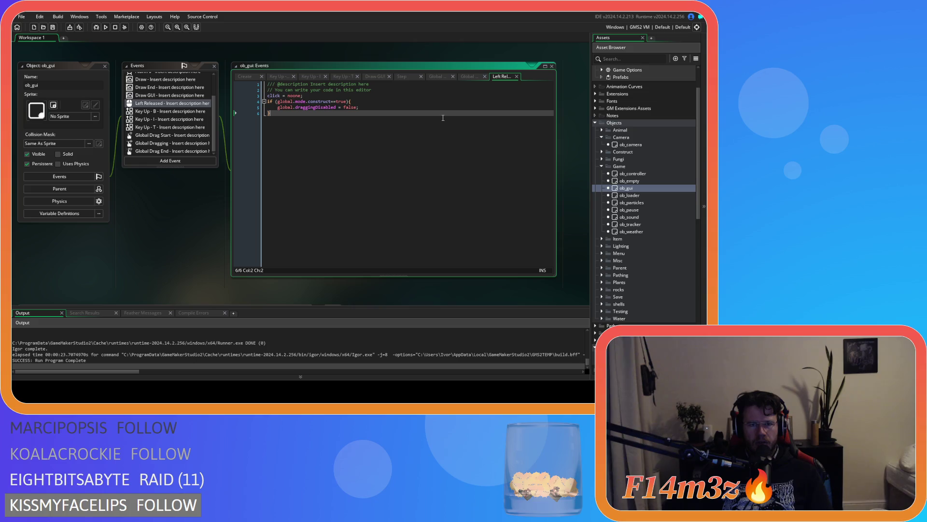
drag(267, 95, 305, 96)
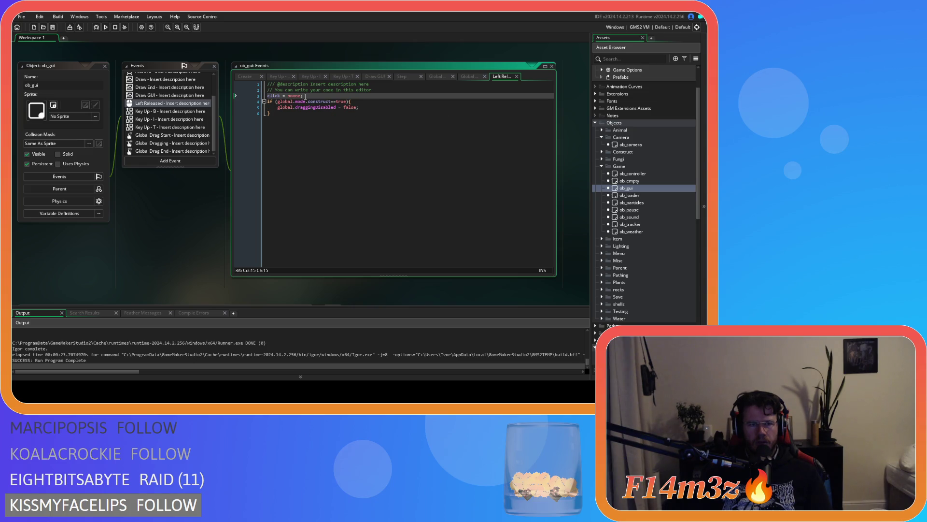
right_click(179, 105)
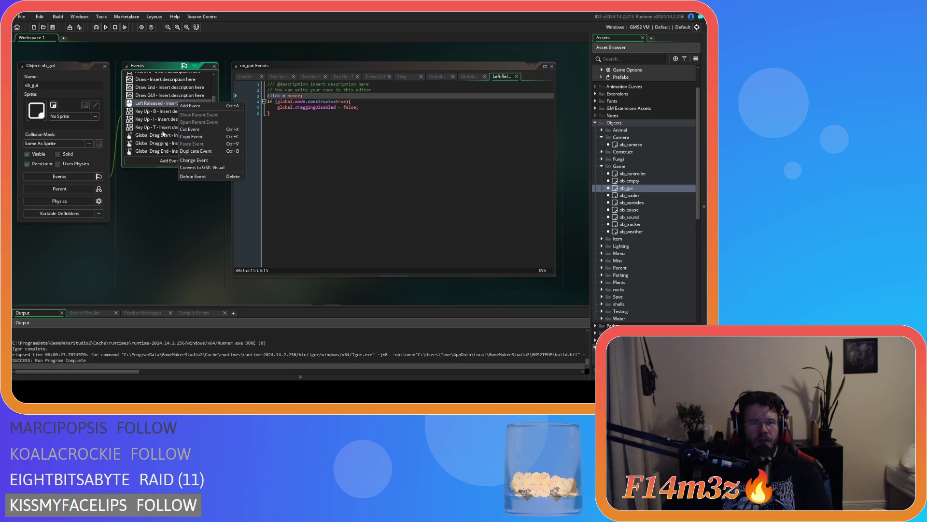
Change ob_gui's Left Released to Mouse > Global > Global Left Released and run the game
click(148, 103)
right_click(148, 103)
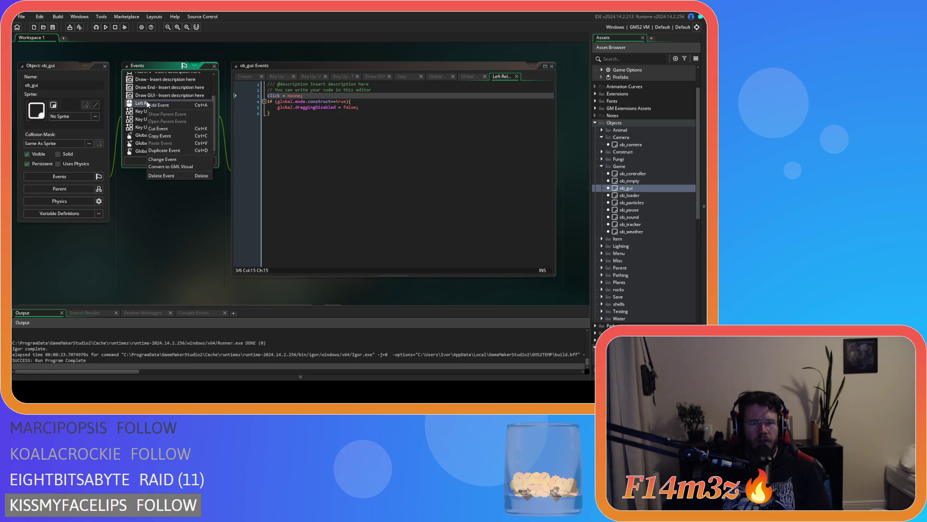
click(187, 163)
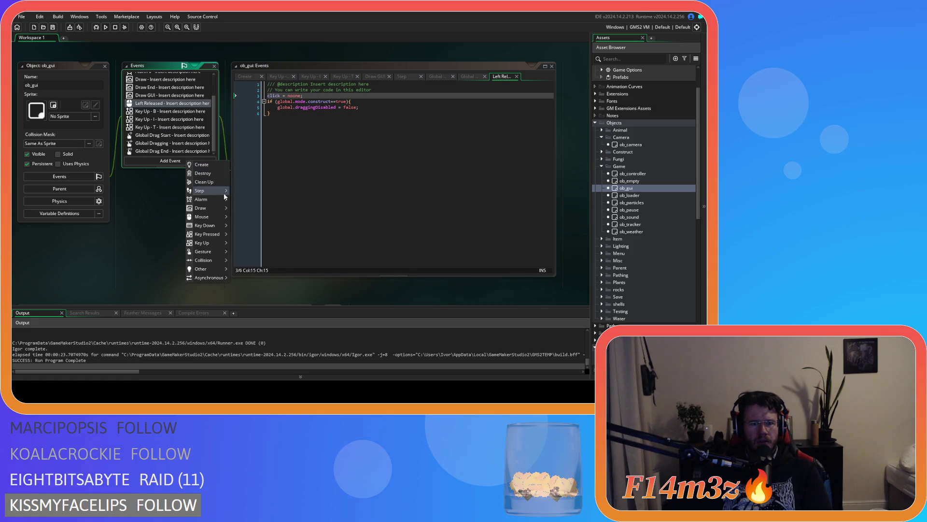
mouse_move(217, 216)
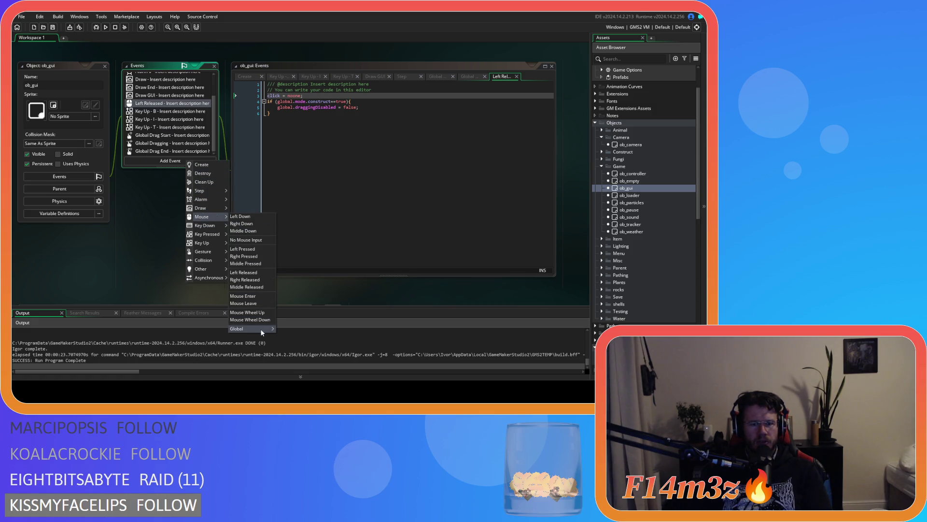
mouse_move(260, 328)
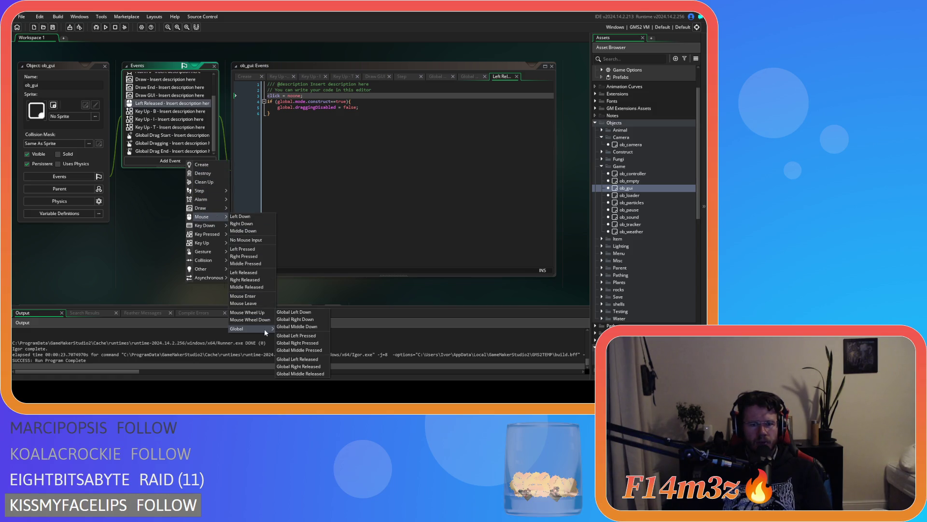
click(315, 359)
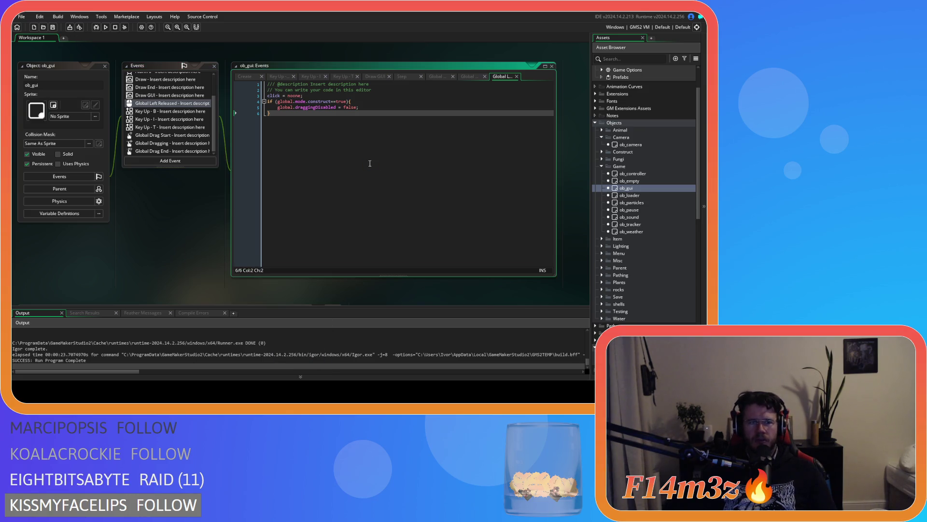
key(F5)
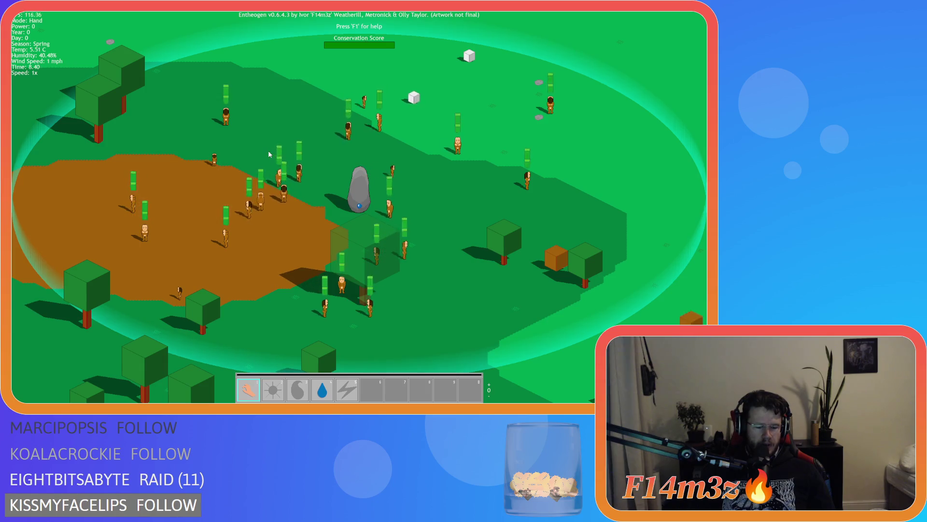
key(t)
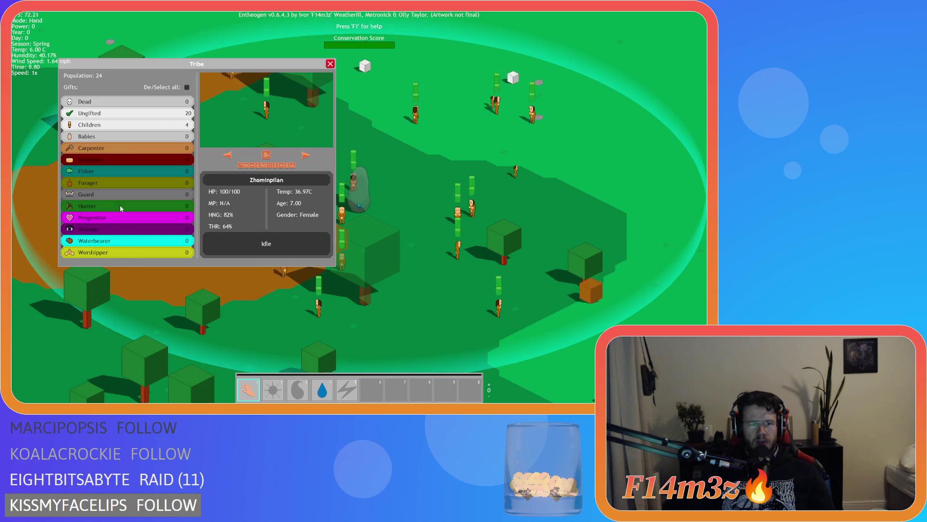
click(150, 114)
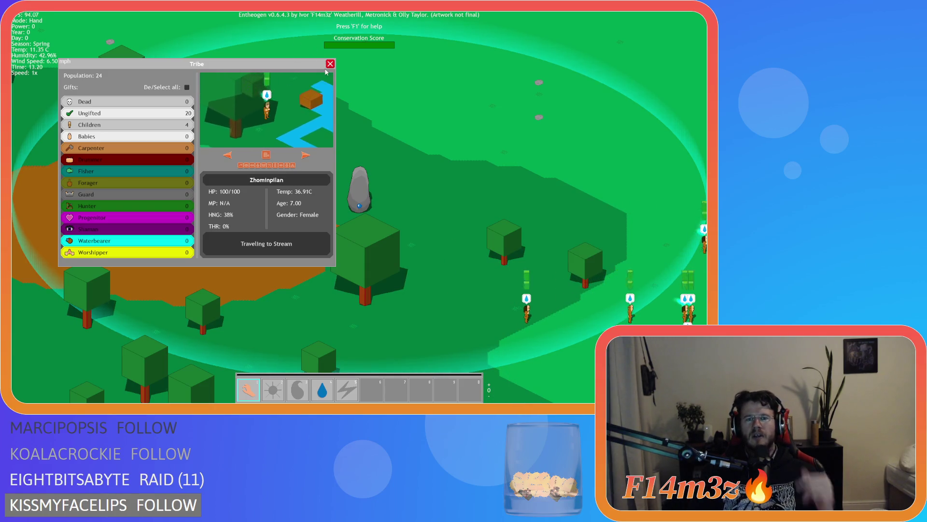
click(330, 63)
key(Escape)
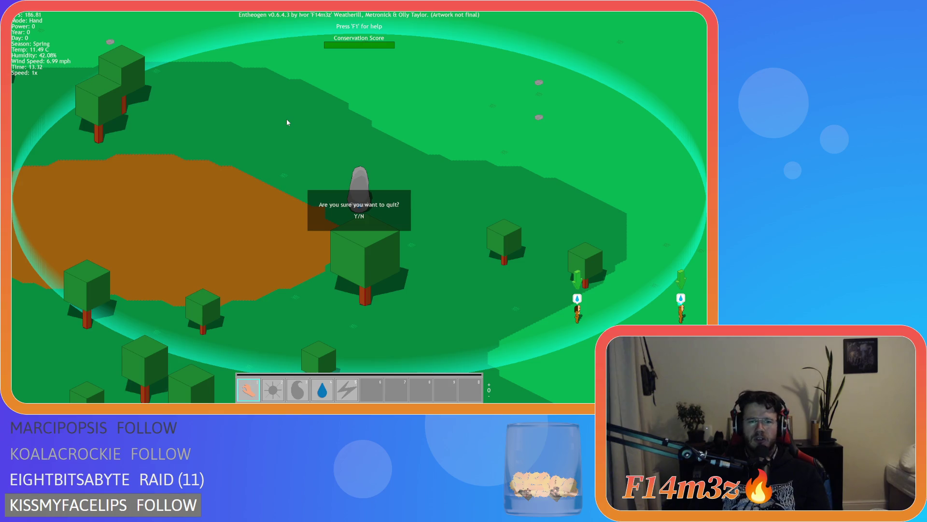
key(y)
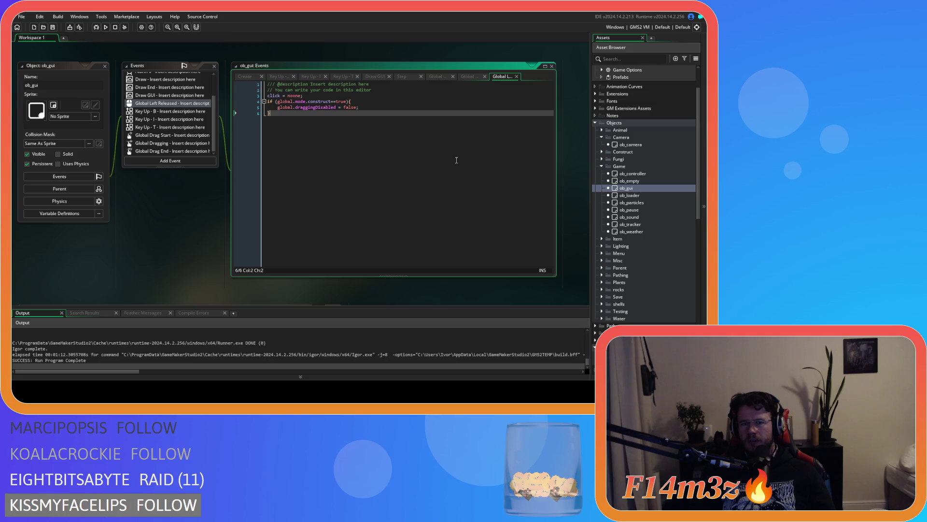
Make sc_windowBuild's input check compare click with global.wBuild
scroll(623, 241, down, 8)
double_click(642, 272)
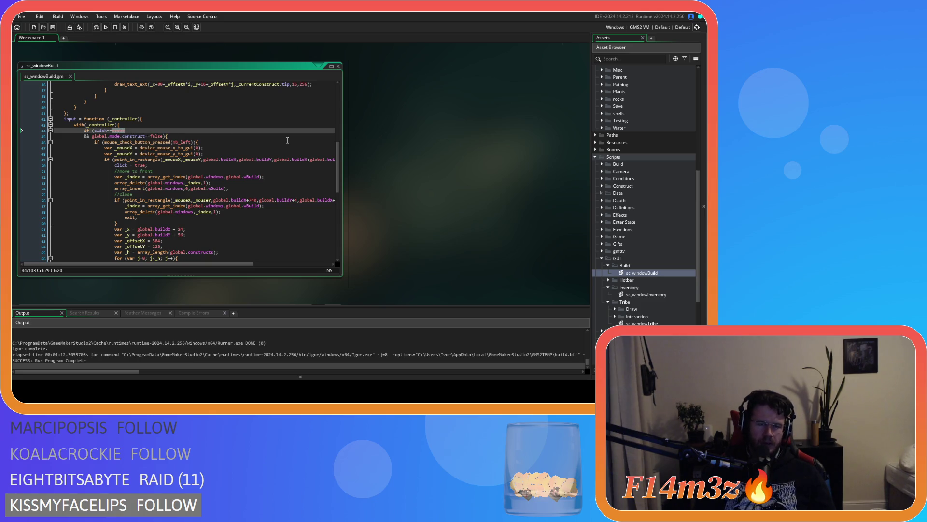
text(global.wB)
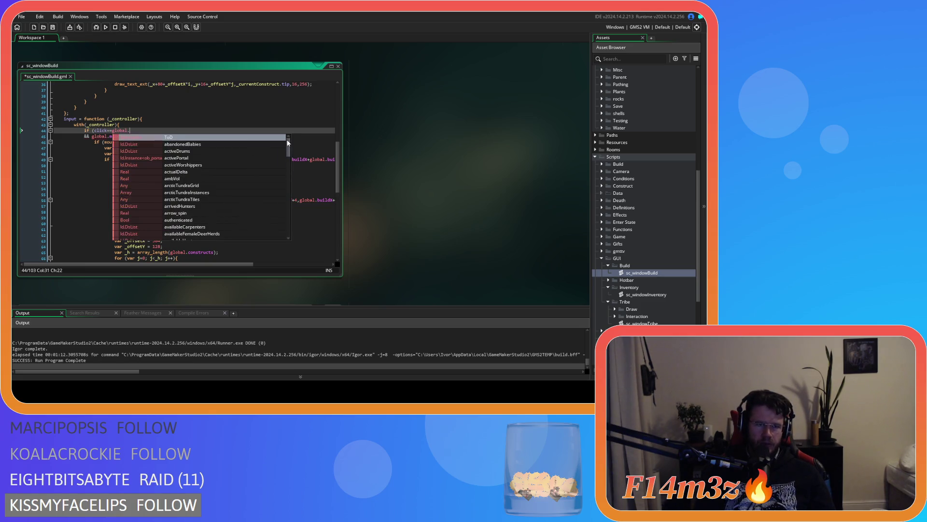
key(Return)
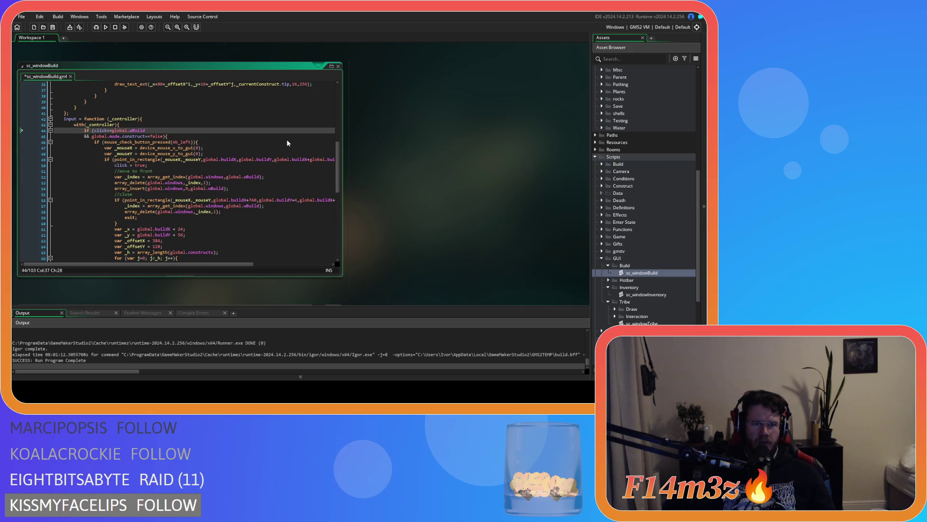
click(112, 131)
text(=)
click(139, 165)
text(global.wBuild)
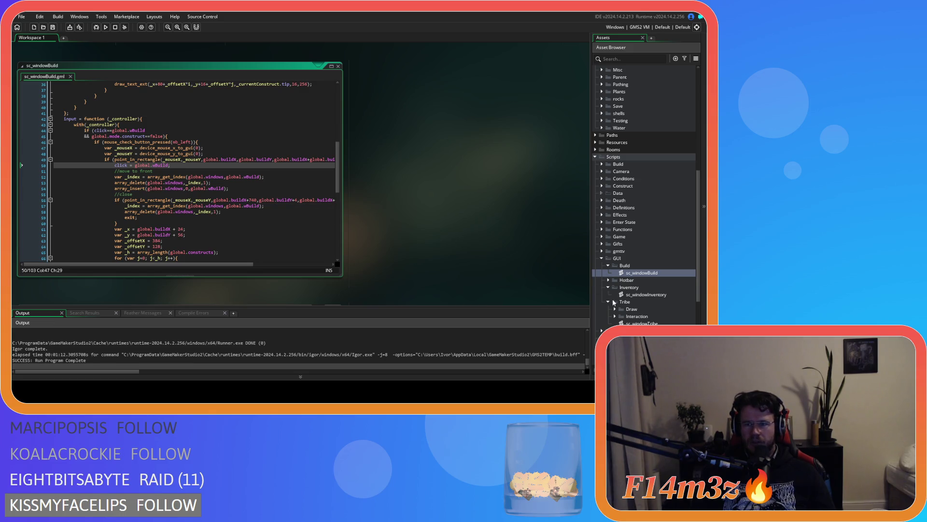
In sc_windowInventory, replace noone in the click check with global.wInventory
double_click(648, 294)
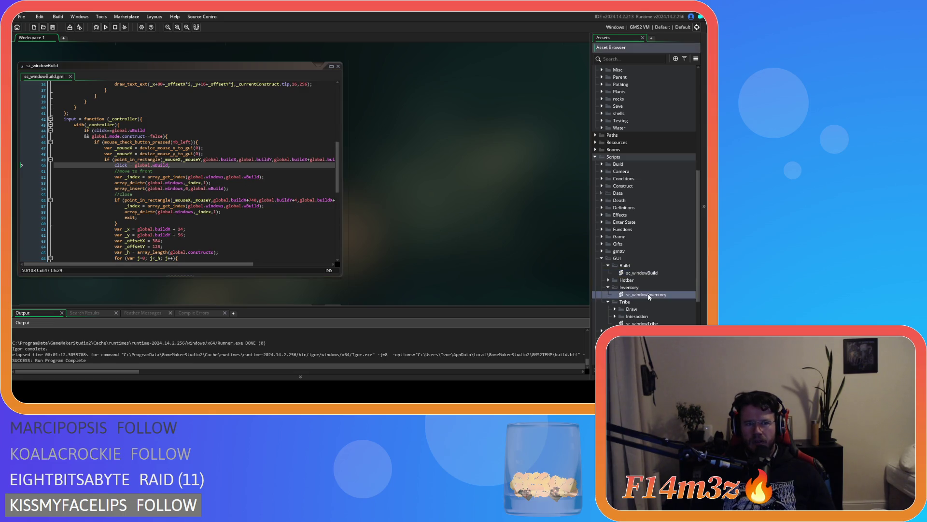
drag(227, 185, 268, 185)
key(ctrl+c)
double_click(120, 143)
key(ctrl+v)
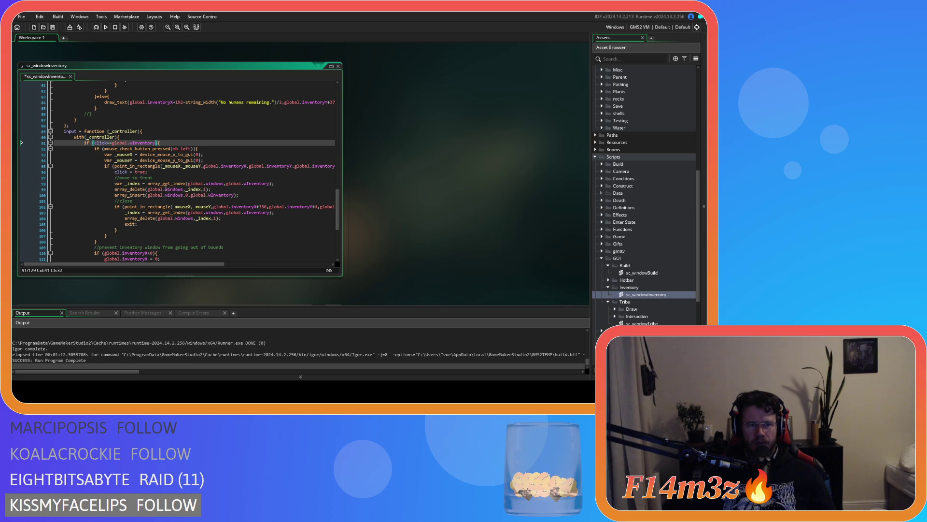
double_click(139, 172)
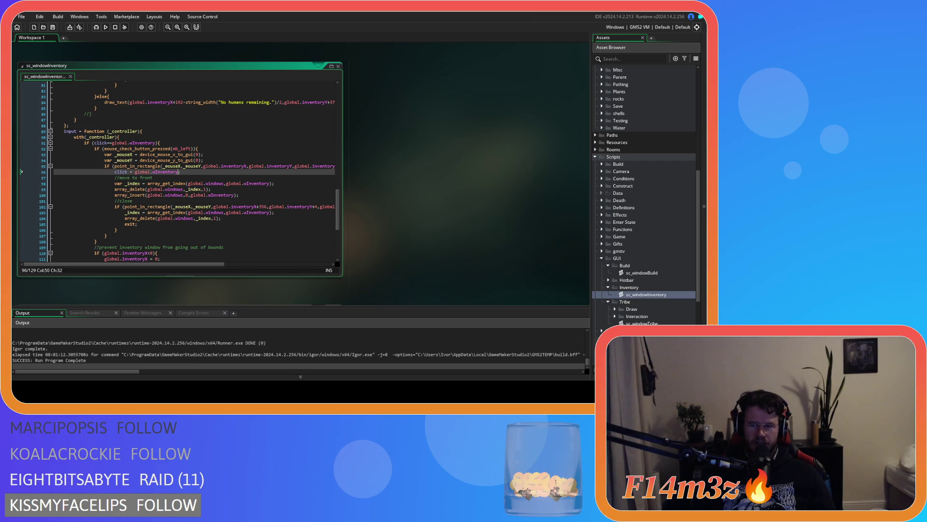
In sc_windowTribe, try pasting over true on line 138, then undo the wrong replacement
key(ctrl+Tab)
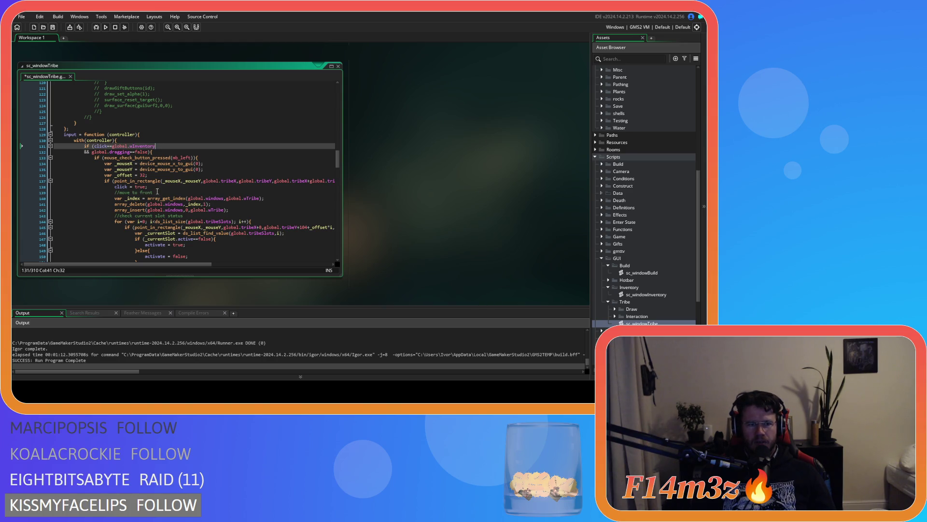
double_click(138, 187)
key(ctrl+v)
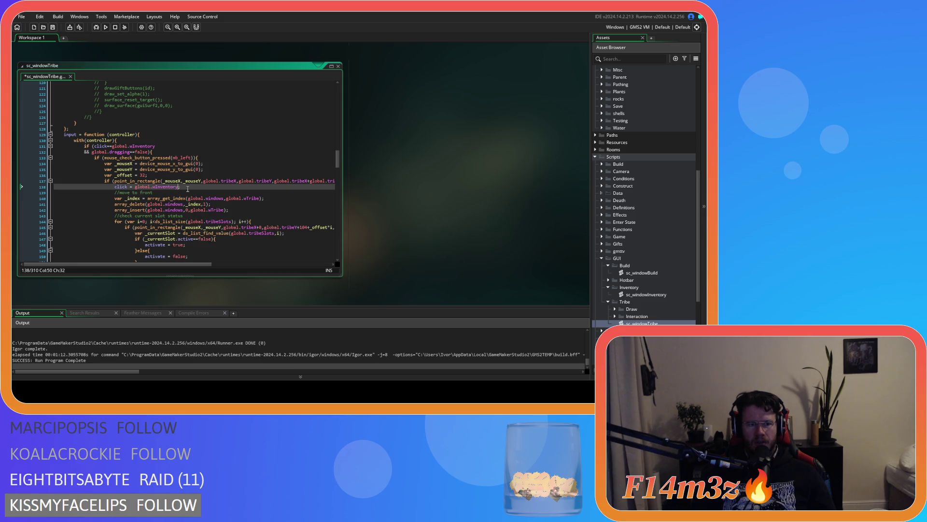
key(ctrl+z)
key(ctrl+z)
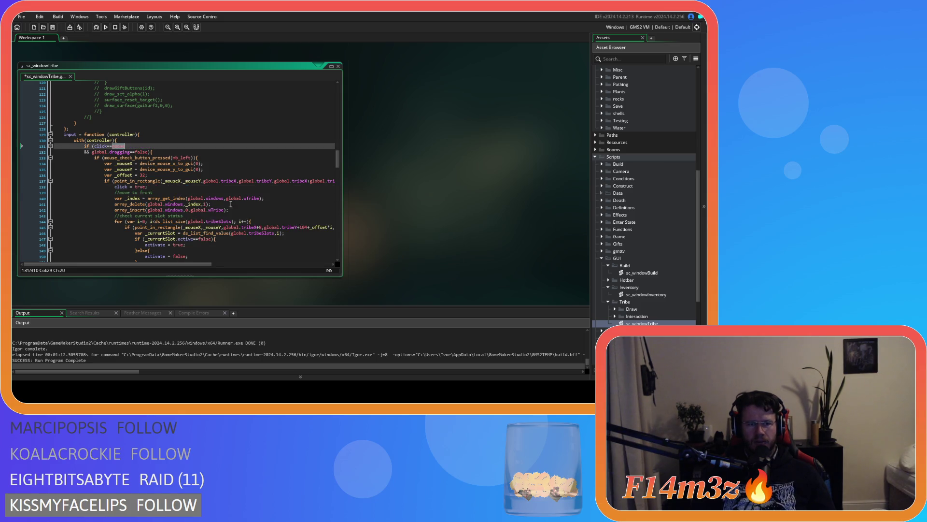
Set sc_windowTribe line 138 to click = global.wTribe, then open ob_gui
drag(225, 198, 237, 200)
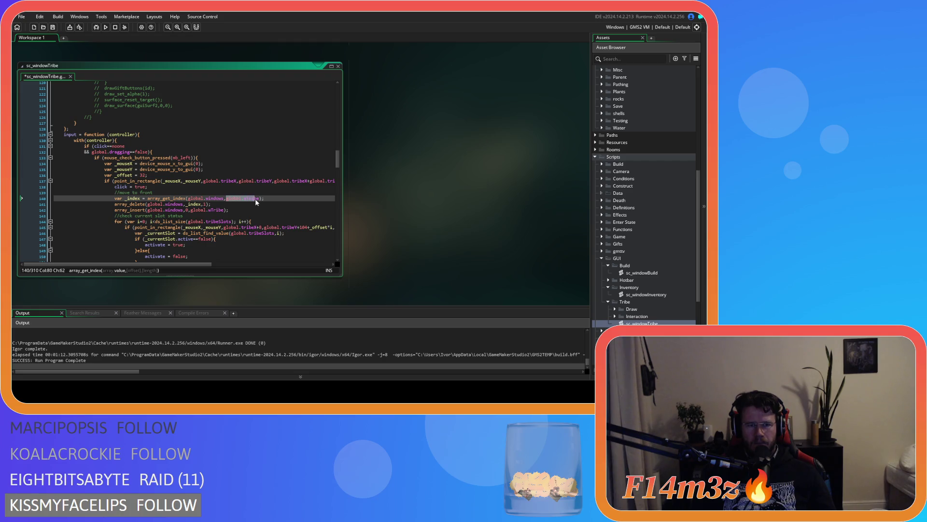
click(118, 146)
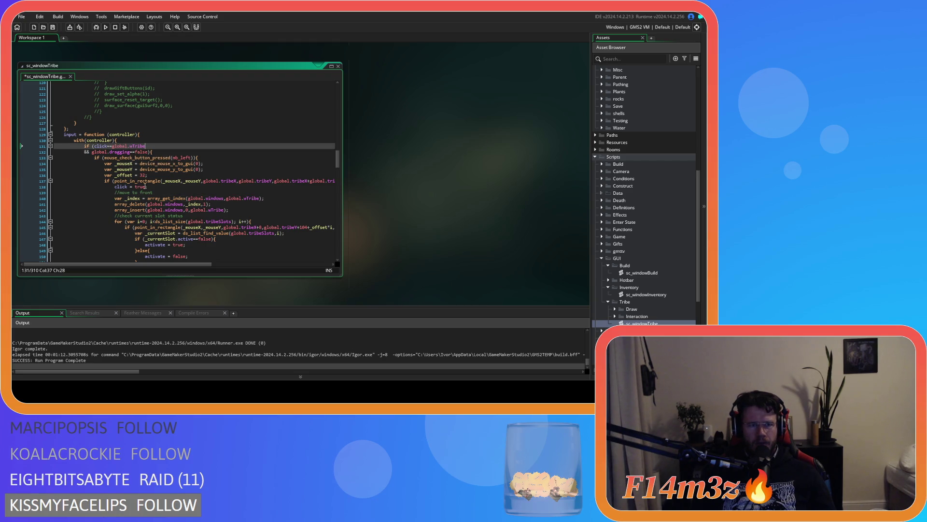
double_click(144, 186)
key(ctrl+v)
click(178, 192)
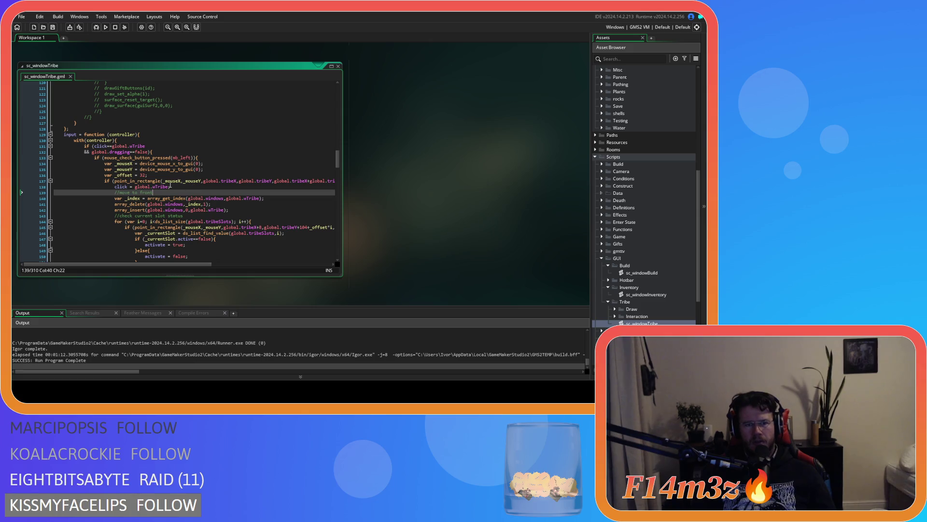
scroll(435, 193, up, 3)
scroll(671, 259, up, 5)
scroll(433, 256, down, 2)
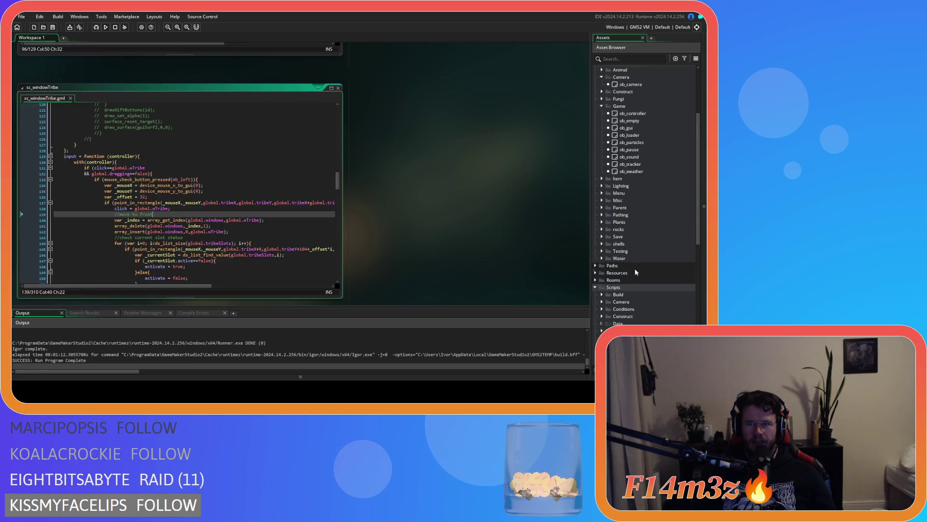
scroll(645, 205, up, 4)
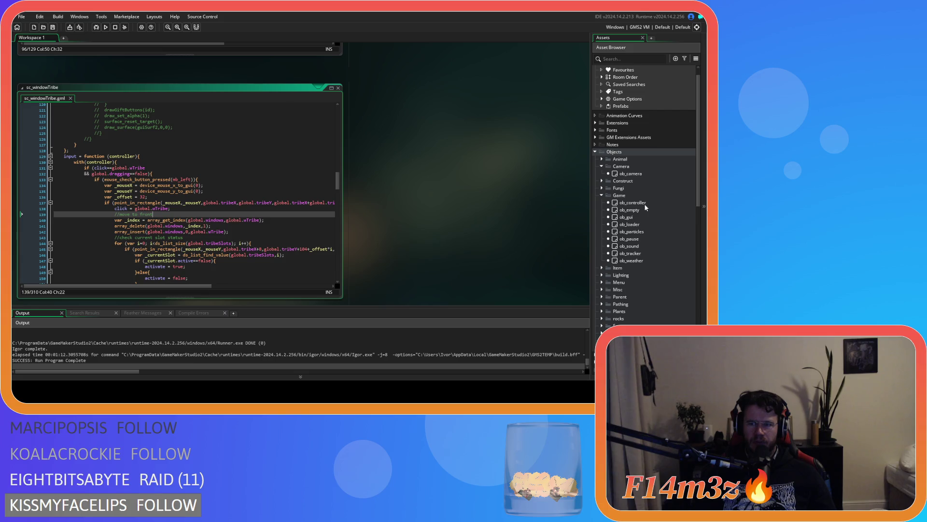
double_click(628, 216)
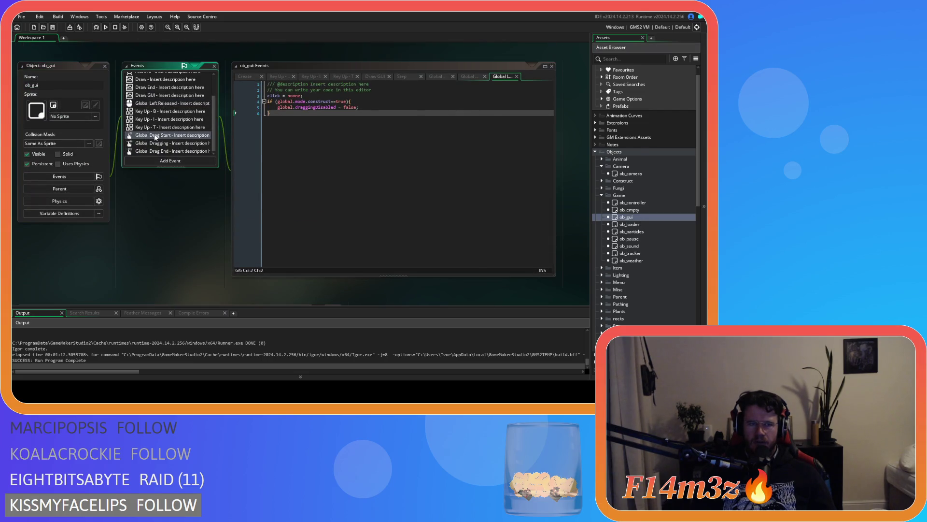
In Global Drag Start, replace the Tribe array_get_index condition with click==global.wTribe
click(156, 136)
click(387, 171)
drag(419, 121, 289, 119)
text(c)
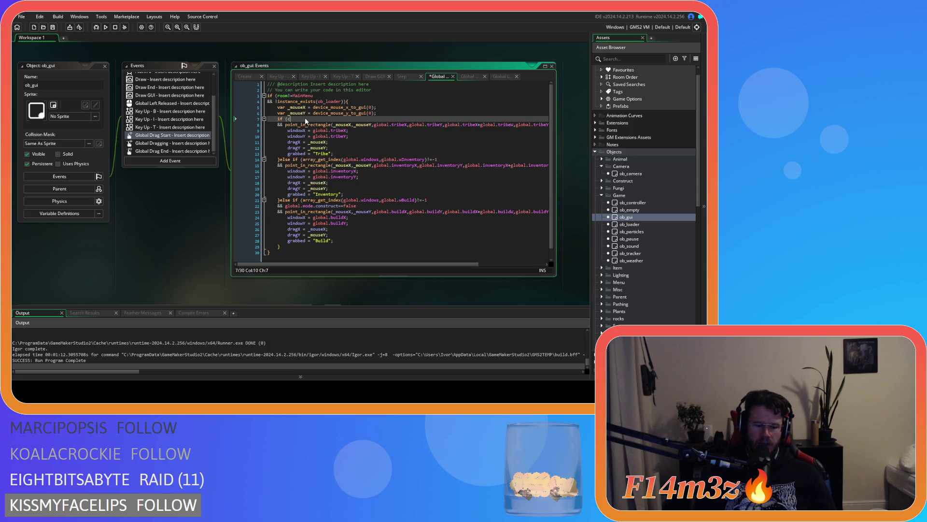
text(lick==)
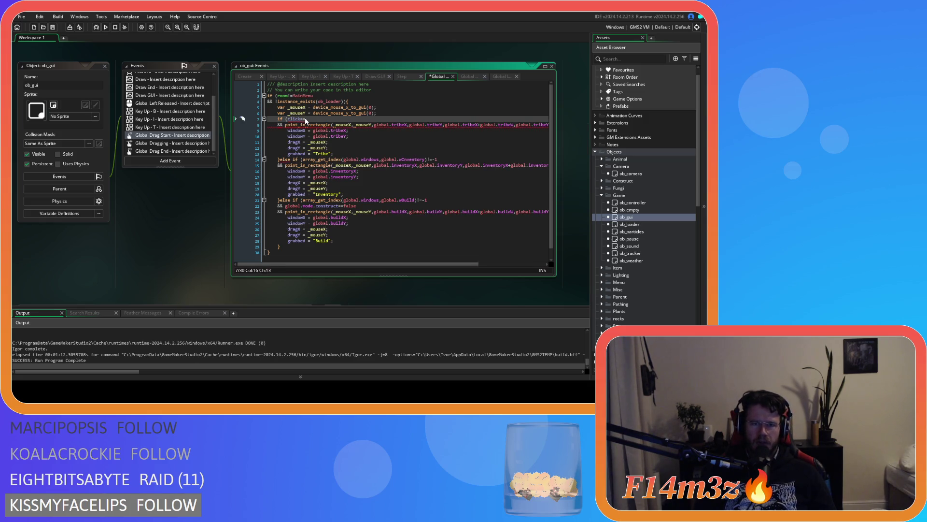
text(global.)
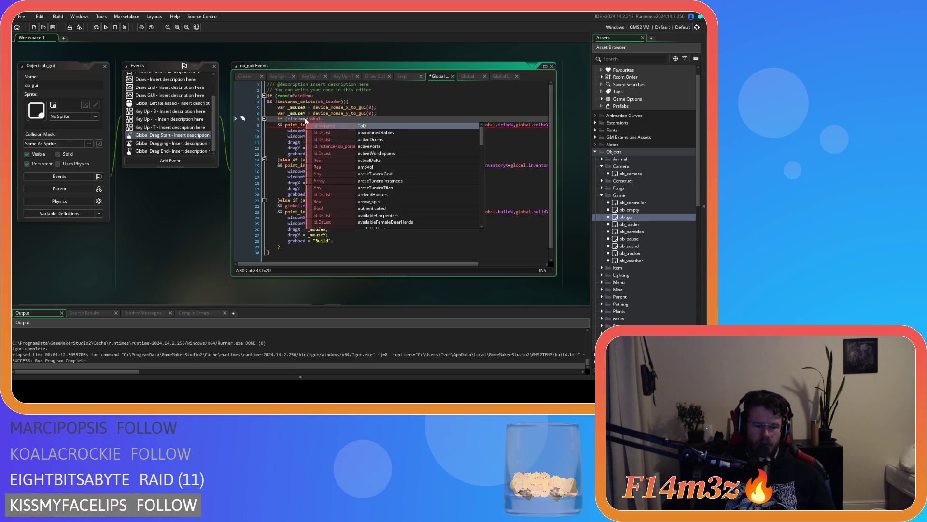
text(wTribe)
drag(347, 120, 300, 119)
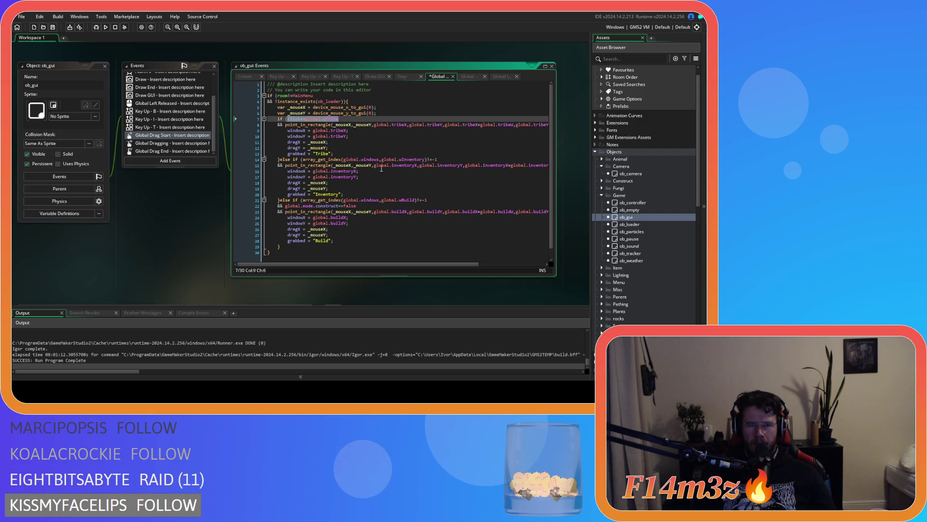
key(ctrl+c)
Replace the Inventory and Build conditions with click==global.wInventory and click==global.wBuild
mouse_move(445, 159)
mouse_down()
mouse_move(302, 159)
mouse_move(380, 158)
mouse_up()
key(ctrl+v)
text(Inv)
key(Return)
drag(426, 200, 407, 199)
key(ctrl+v)
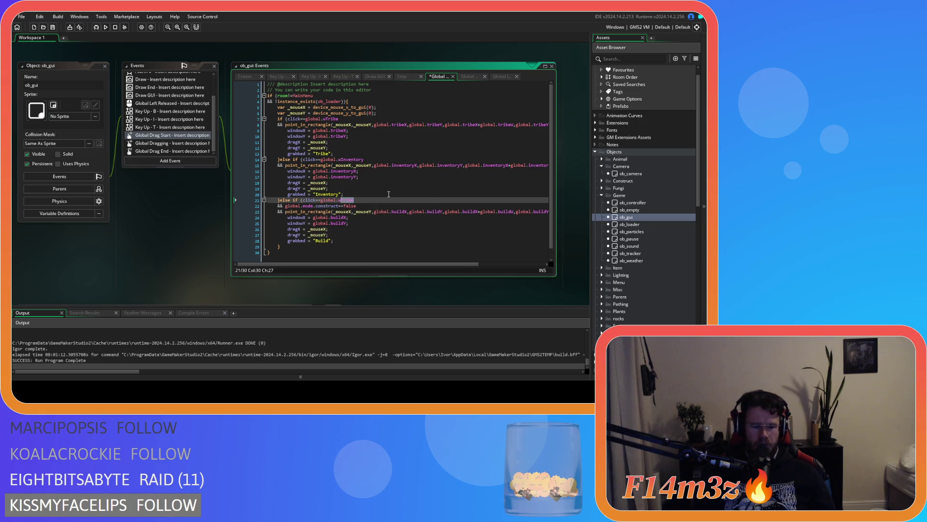
text(B)
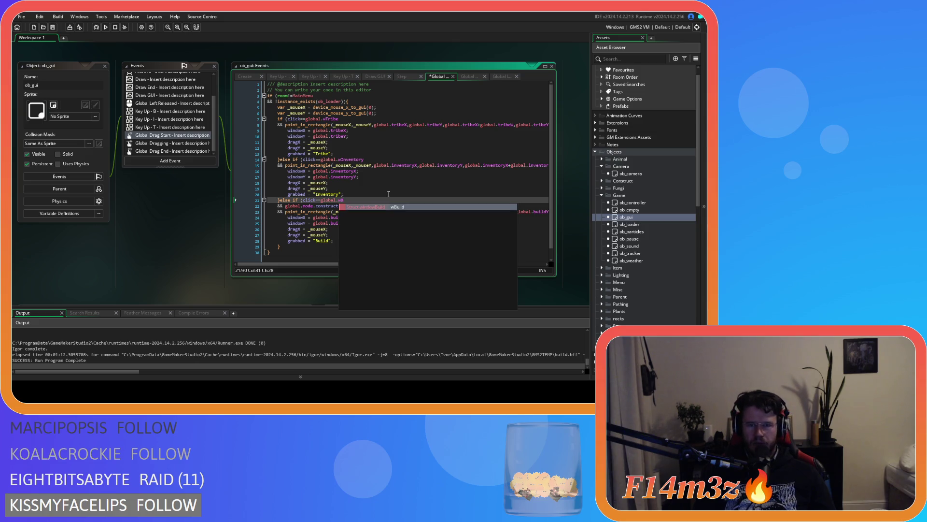
key(Return)
Test window dragging in the game, quit with Esc and Y, and view the Step event
key(F5)
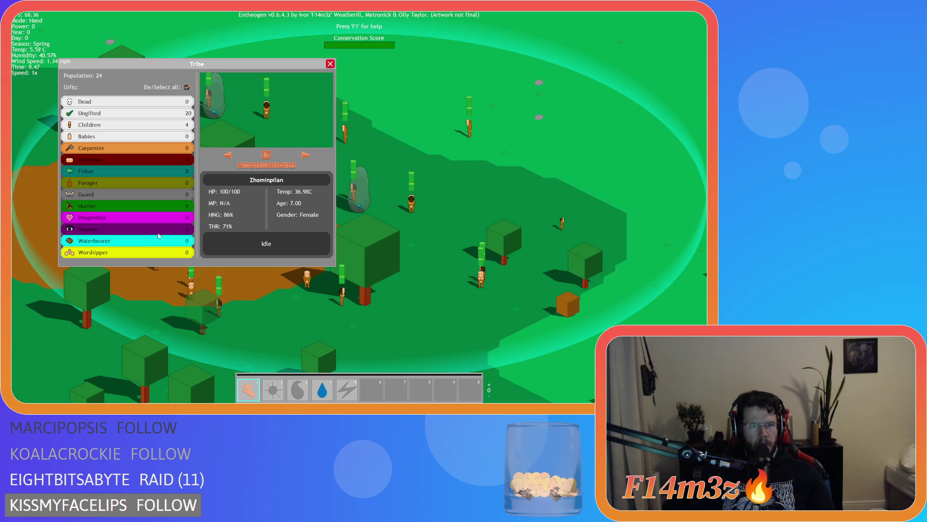
key(Escape)
key(Escape)
key(y)
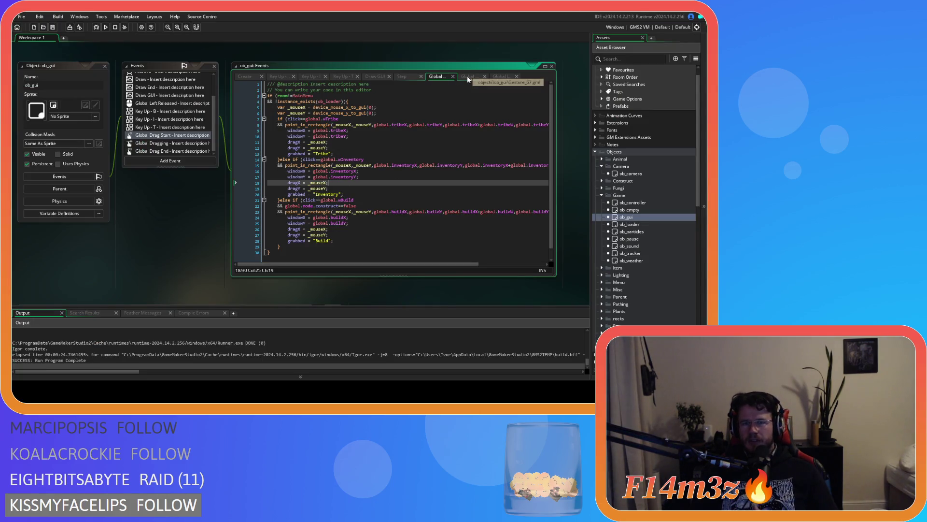
click(408, 77)
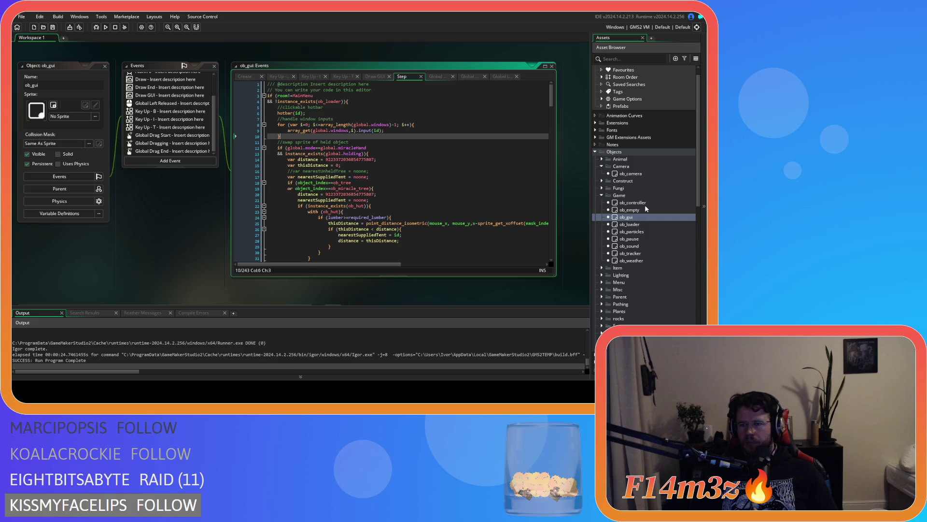
Rewrite sc_windowBuild line 44's check as (click==noone or click==global.wBuild) and copy the noone clause
scroll(636, 256, down, 8)
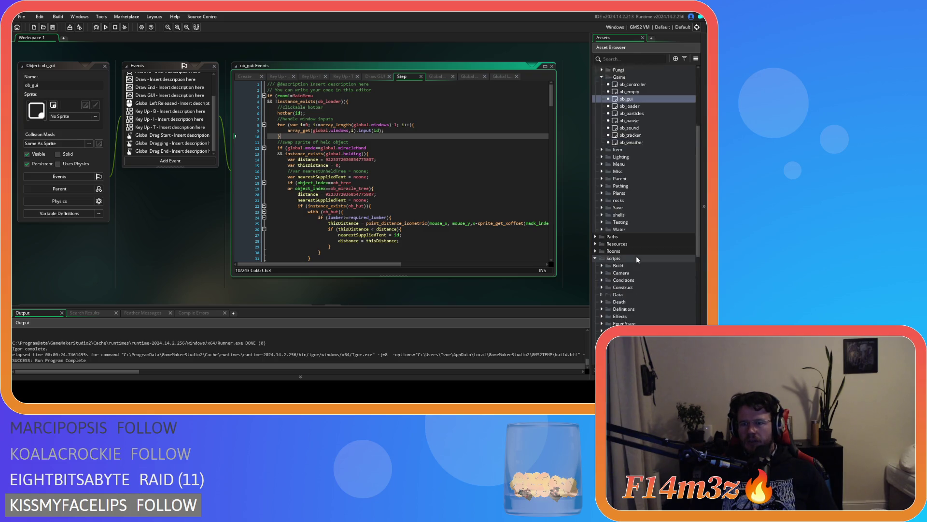
scroll(629, 271, down, 3)
double_click(641, 243)
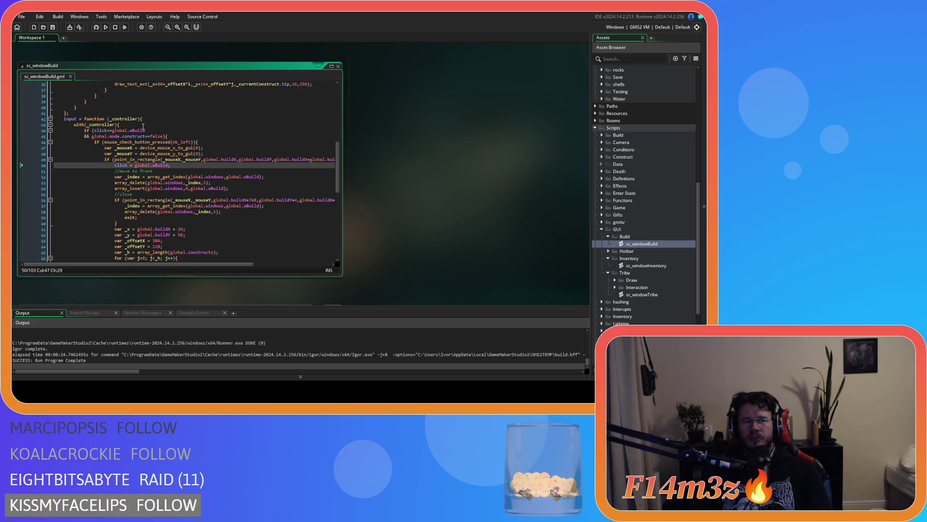
click(97, 129)
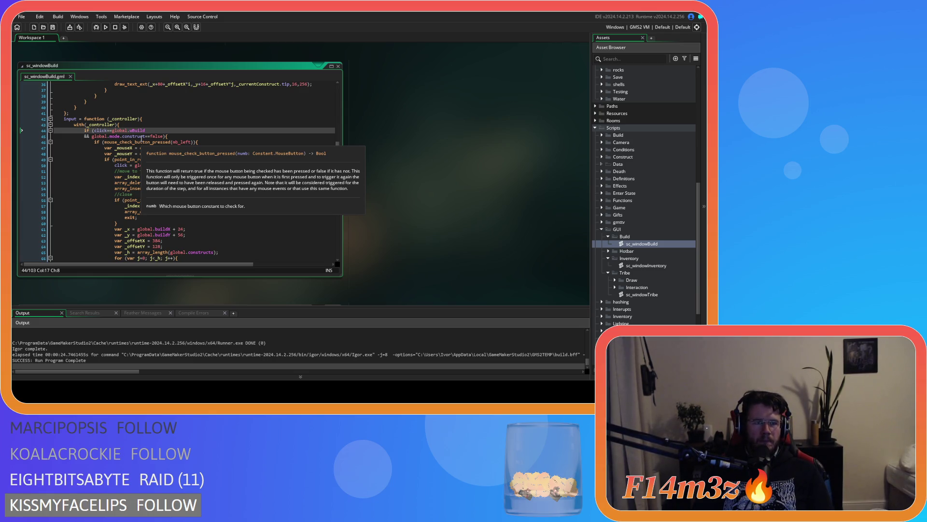
text(()
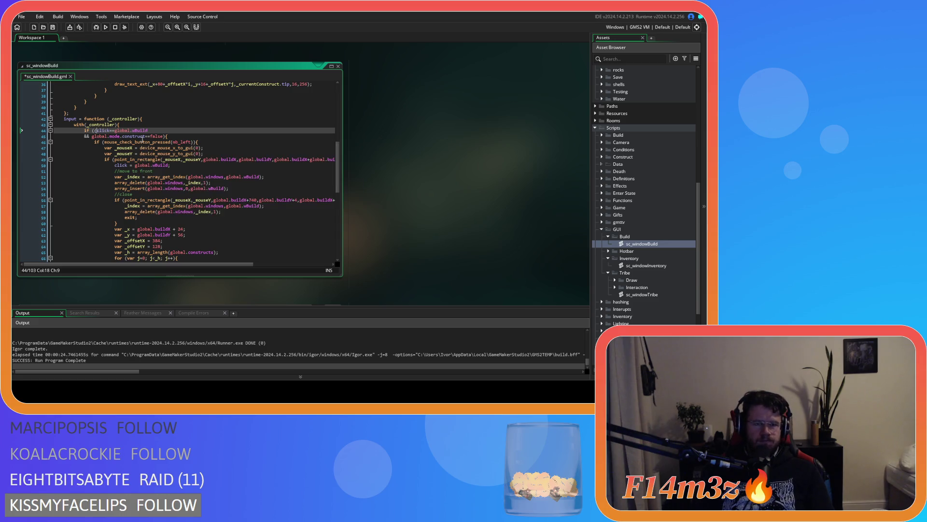
click(97, 131)
key(Return)
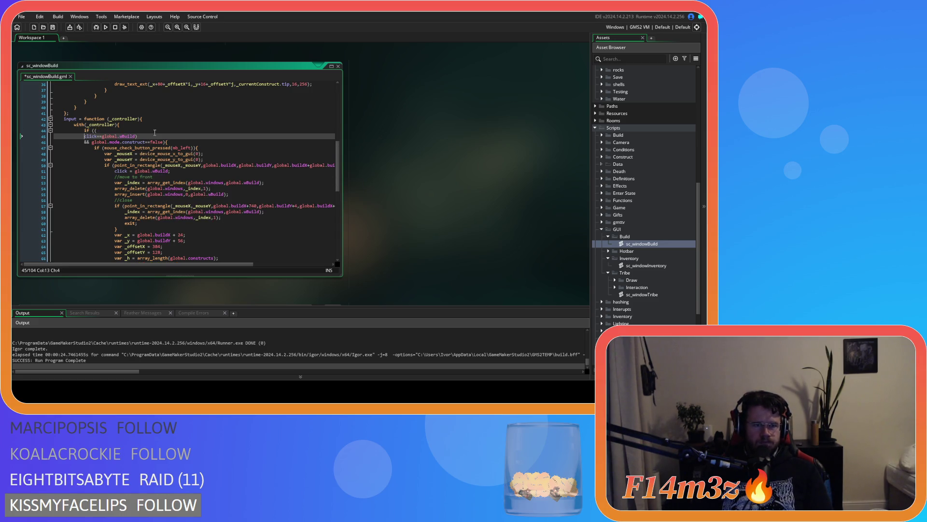
click(120, 131)
text(ick==noone)
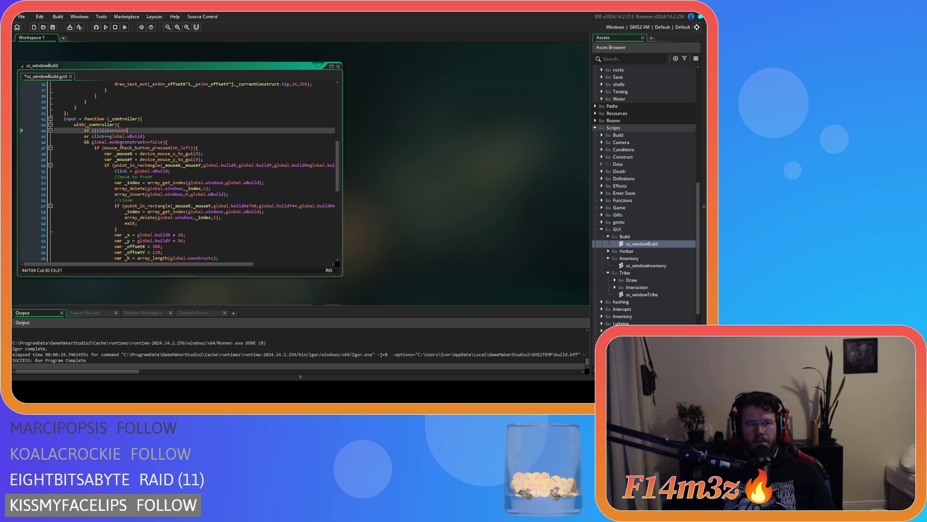
drag(95, 130, 93, 139)
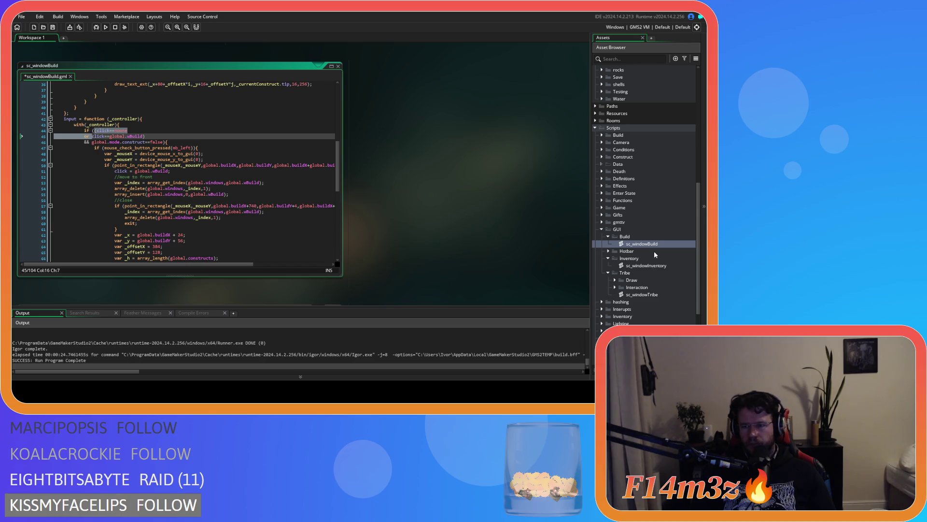
Insert the click==noone or clause before the check on sc_windowInventory line 91
double_click(650, 265)
click(96, 143)
key(ctrl+v)
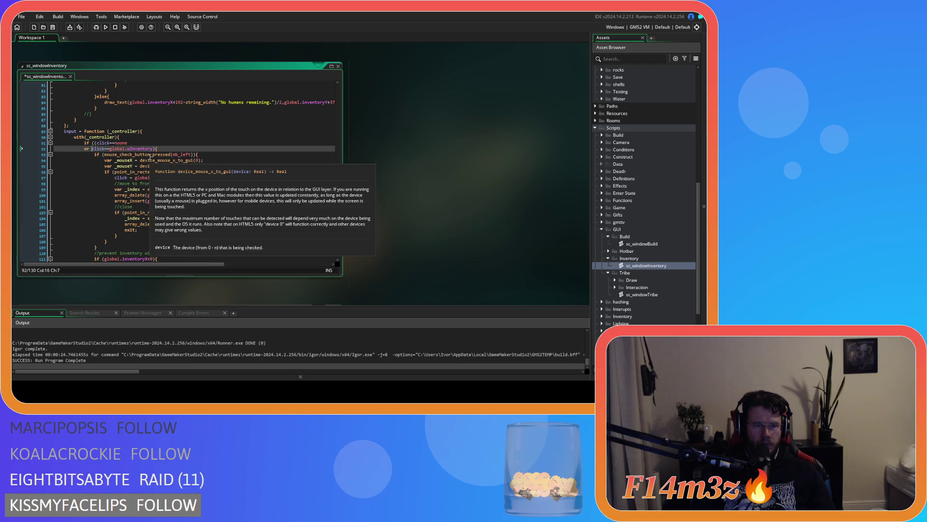
In sc_windowTribe, paste the 'click==noone or' clause before click on line 131
click(97, 143)
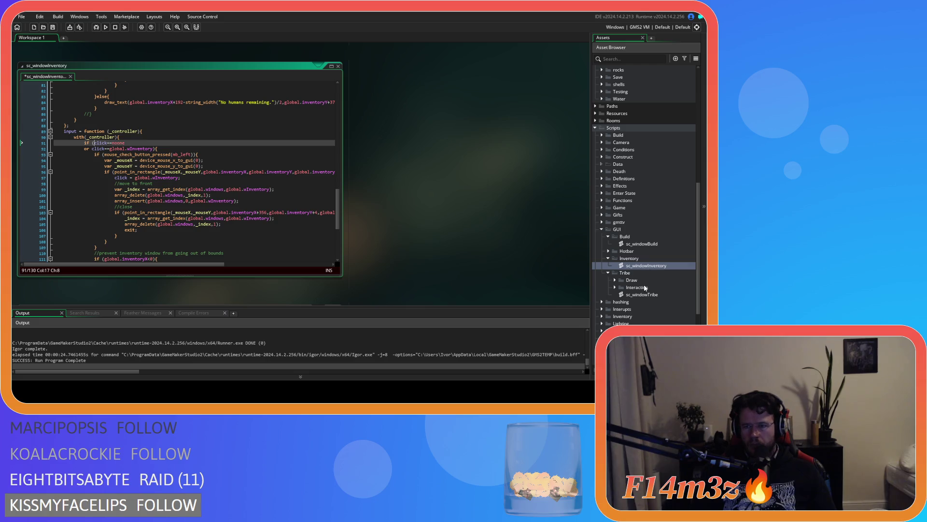
double_click(642, 294)
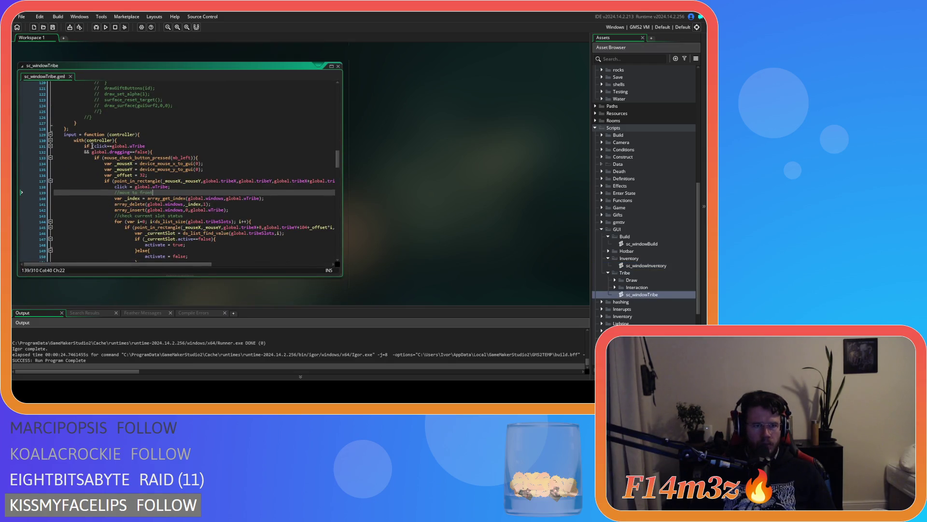
click(92, 145)
key(ctrl+v)
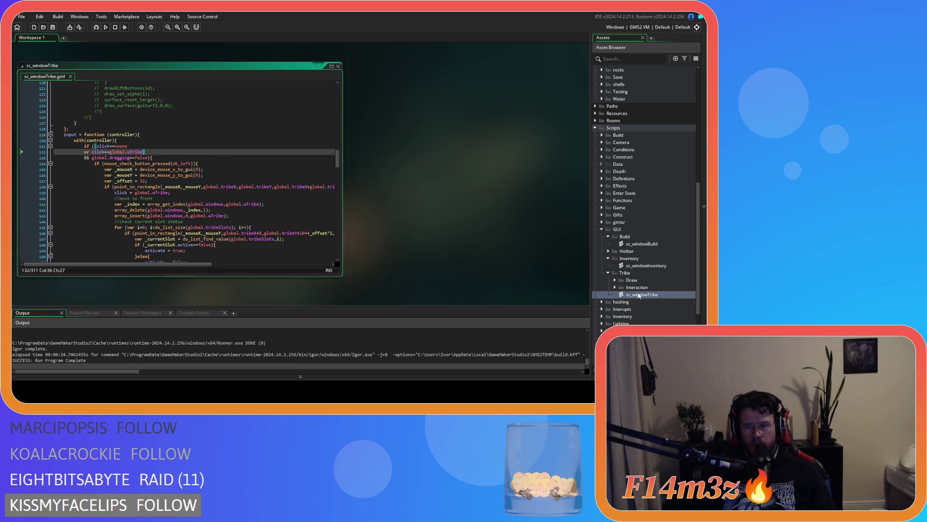
Return to sc_windowInventory and build and run the game with F5
double_click(647, 265)
scroll(179, 173, up, 1)
click(184, 166)
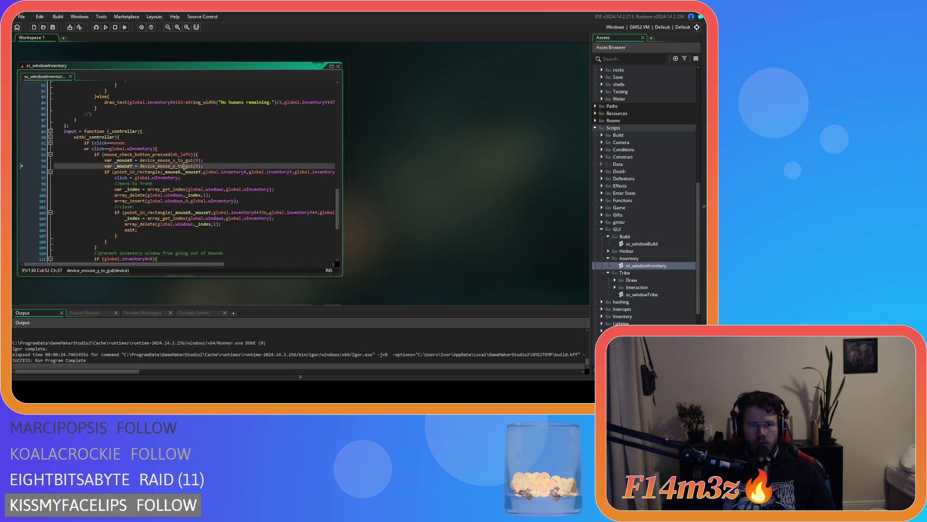
key(F5)
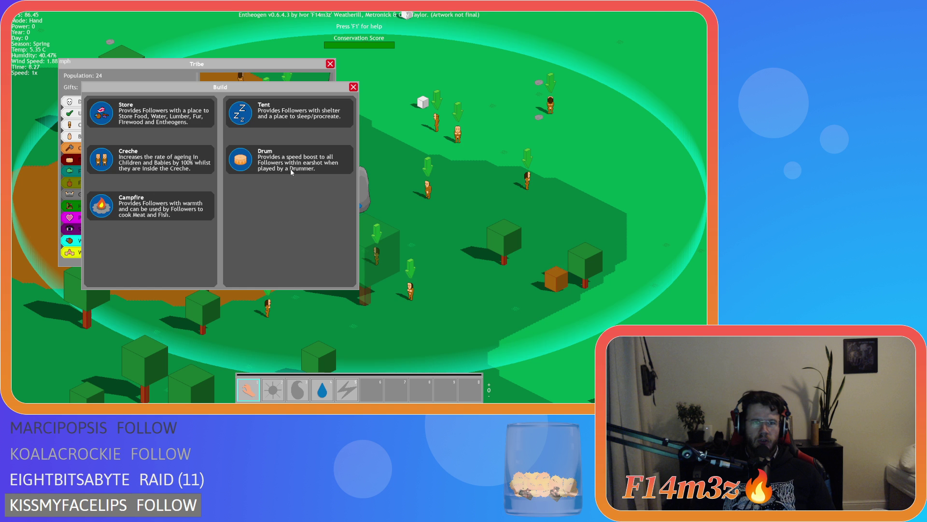
Place a Creche foundation on the map and drag the Build window down and left
click(103, 156)
click(591, 149)
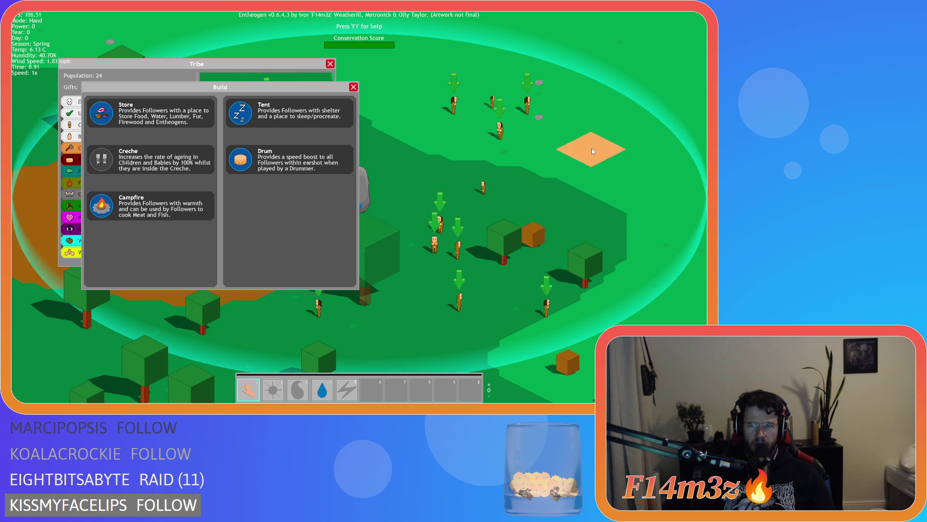
drag(226, 91, 298, 37)
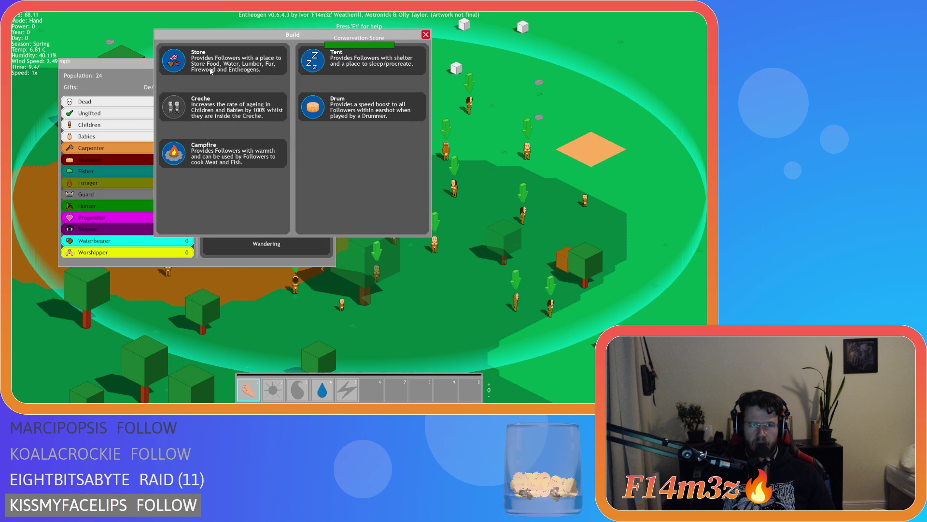
mouse_move(242, 35)
mouse_down()
mouse_move(308, 134)
mouse_move(229, 149)
mouse_move(198, 137)
mouse_up()
Bring the Tribe window forward and move it, then open Inventory with 'i' and drag it over Tribe
click(119, 69)
mouse_move(120, 70)
mouse_down()
mouse_move(196, 115)
mouse_move(107, 81)
mouse_up()
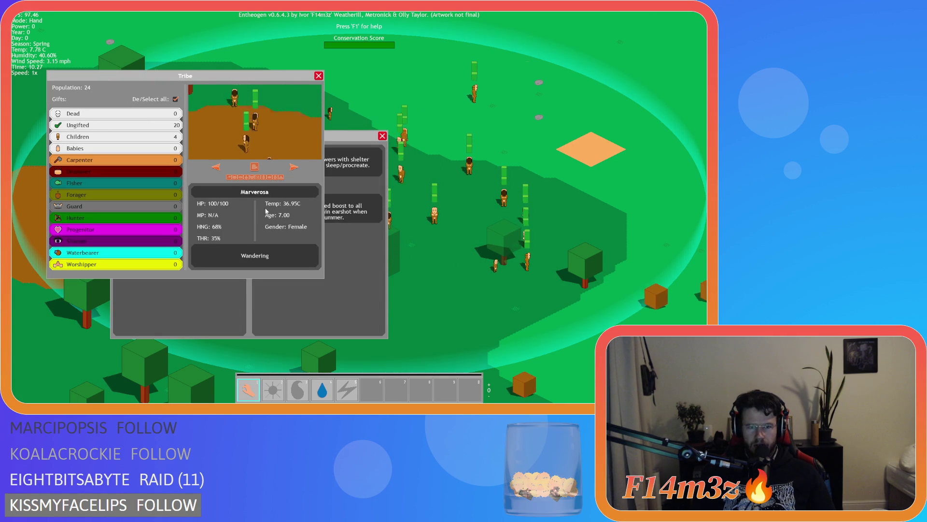
drag(259, 111, 275, 122)
key(i)
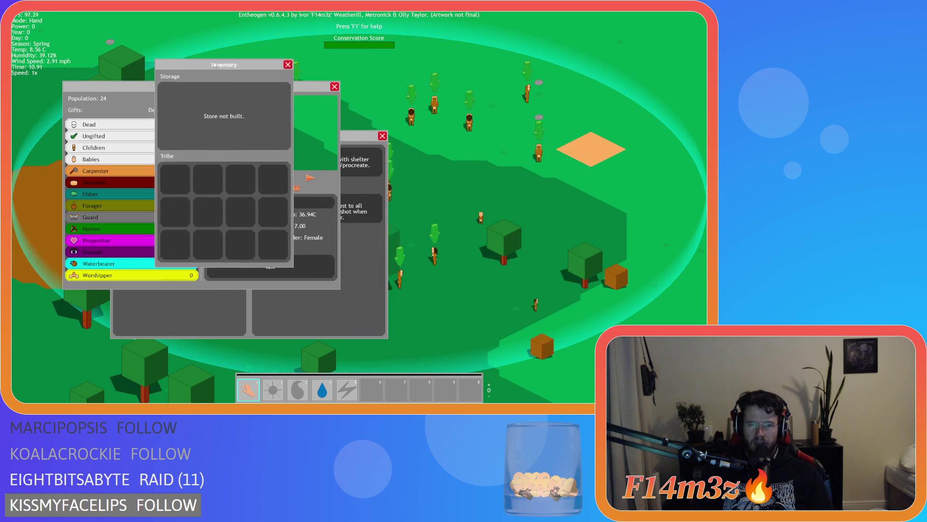
drag(234, 106, 215, 80)
mouse_move(223, 42)
mouse_down()
mouse_move(157, 73)
mouse_move(450, 93)
mouse_move(357, 93)
mouse_move(261, 67)
mouse_up()
Drag Build and Tribe to the right and Inventory left, then close all windows with Escape
drag(367, 136, 541, 135)
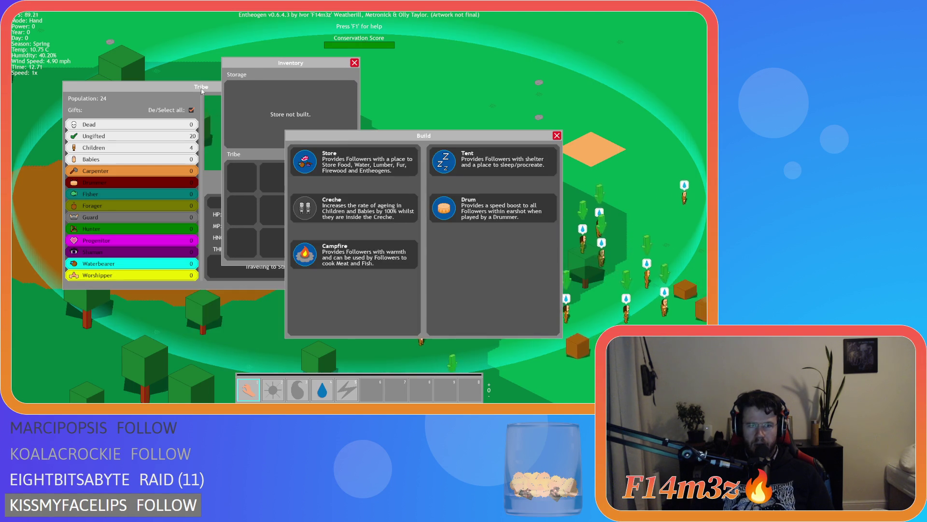
click(205, 86)
drag(205, 87, 484, 74)
drag(314, 63, 197, 107)
drag(412, 73, 377, 64)
key(Escape)
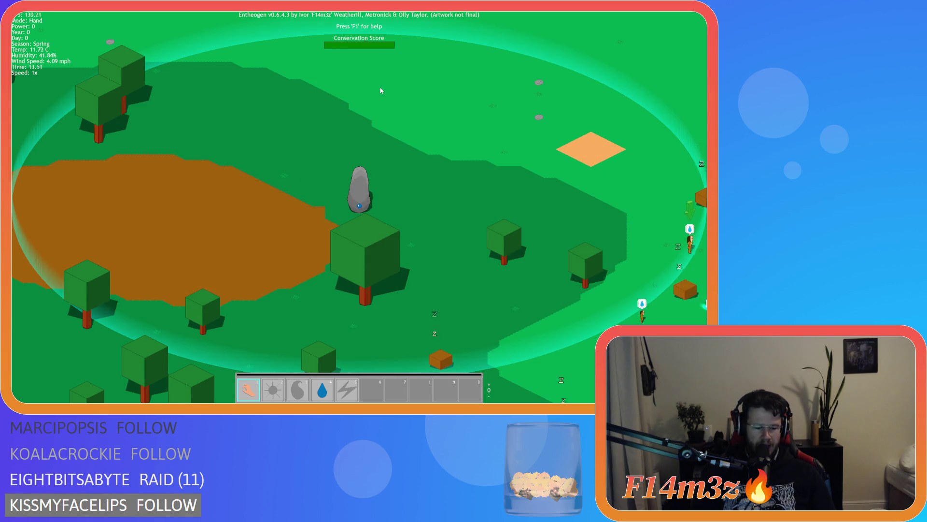
Toggle the Tribe and Build windows repeatedly with the t and b hotkeys to check stacking
key(t)
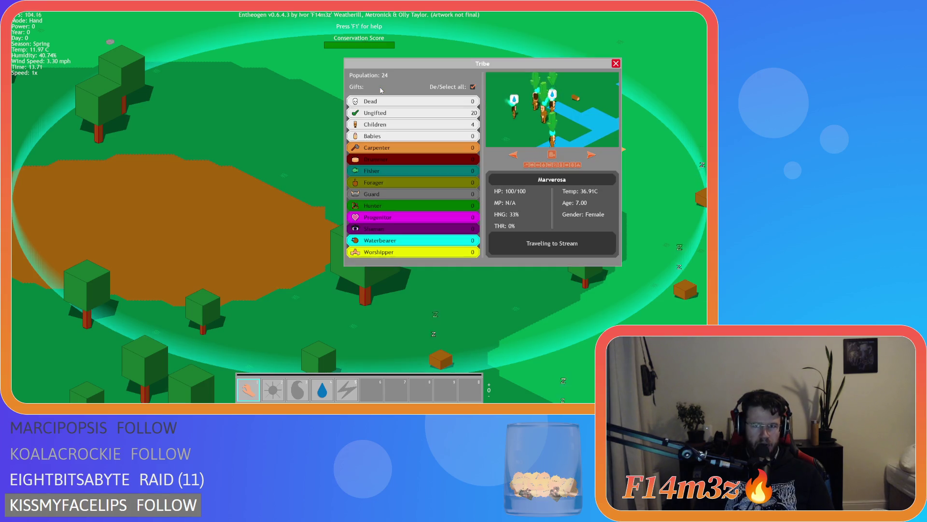
key(b)
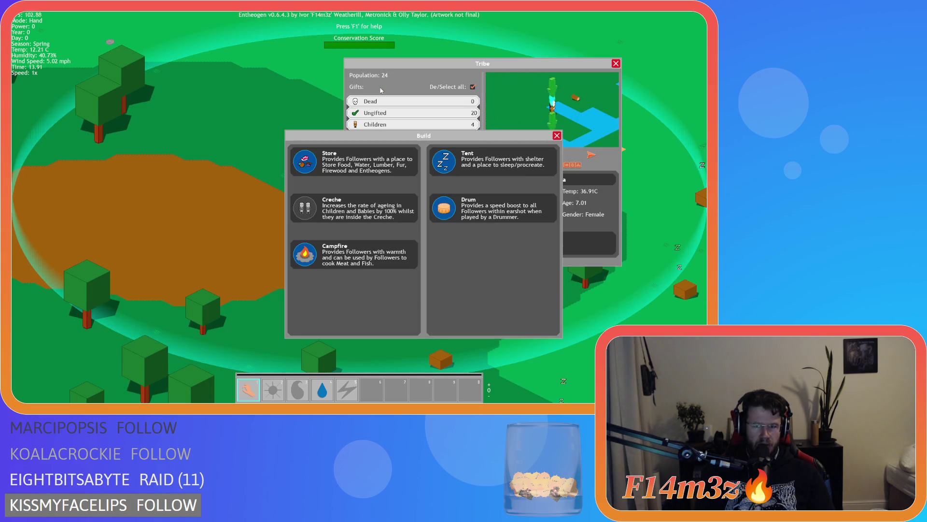
key(t)
key(t)
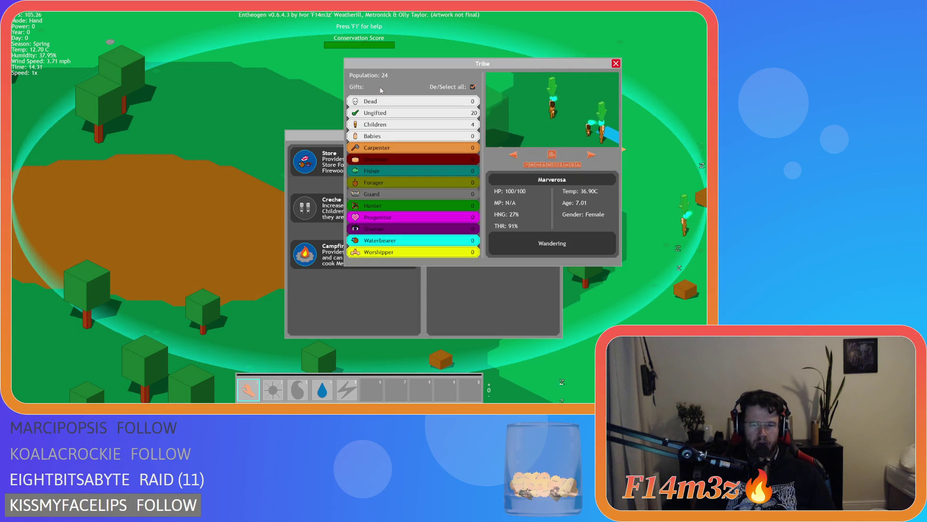
key(b)
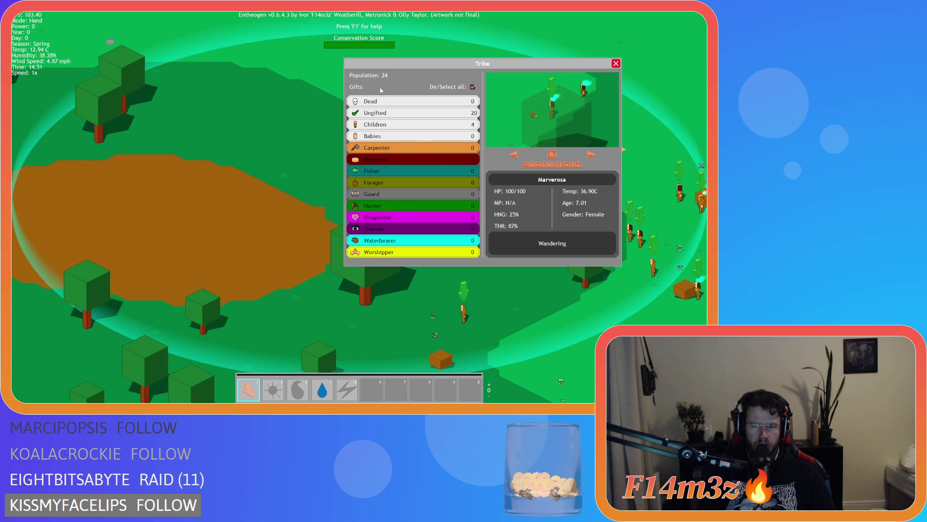
key(b)
key(t)
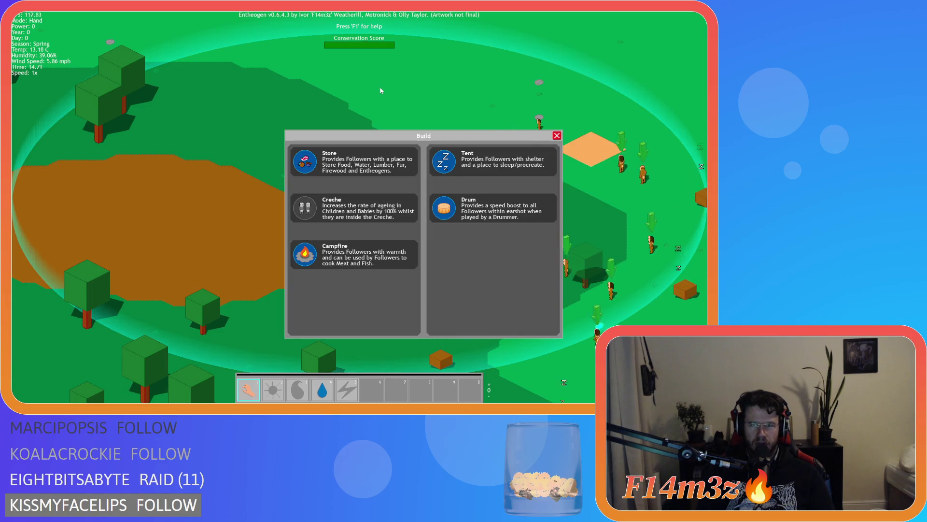
key(b)
key(t)
key(b)
key(b)
key(b)
key(t)
key(t)
key(b)
key(b)
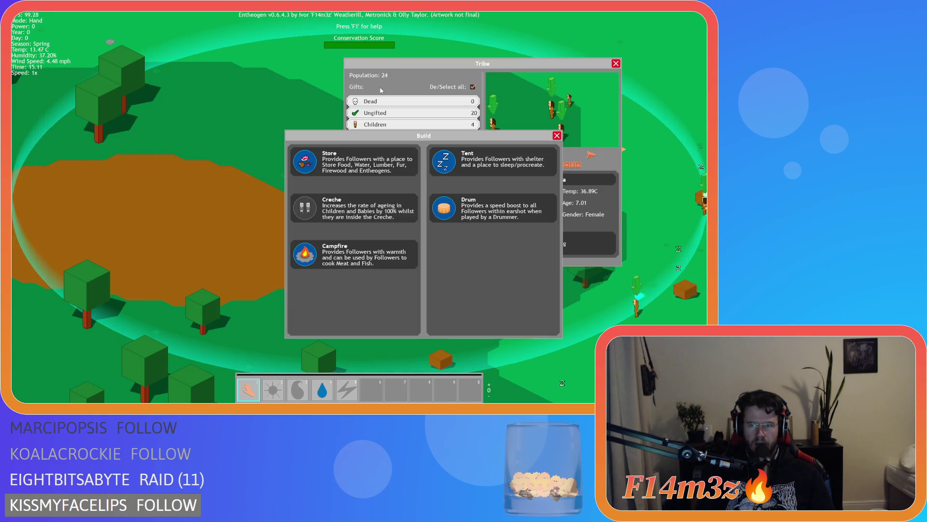
key(t)
Toggle Inventory, Tribe and Build with i, t and b, ending with all three open
key(b)
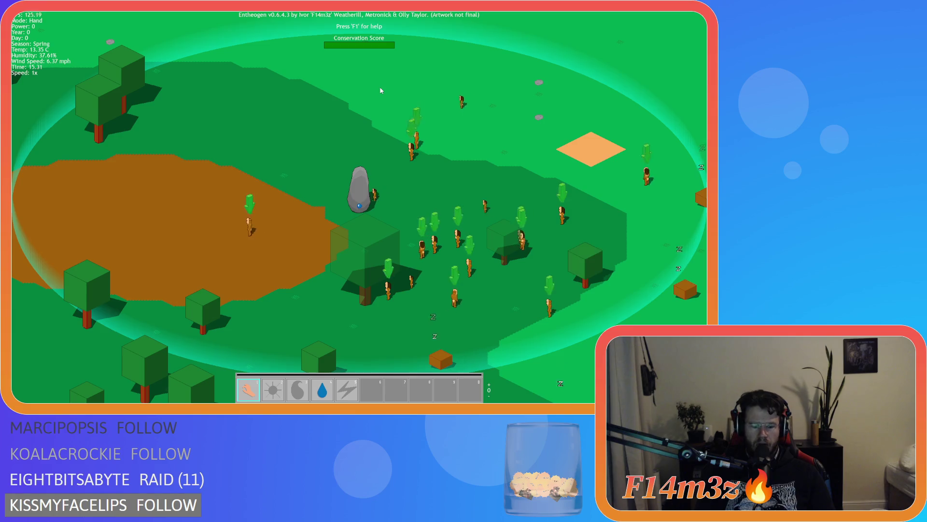
key(i)
key(b)
key(t)
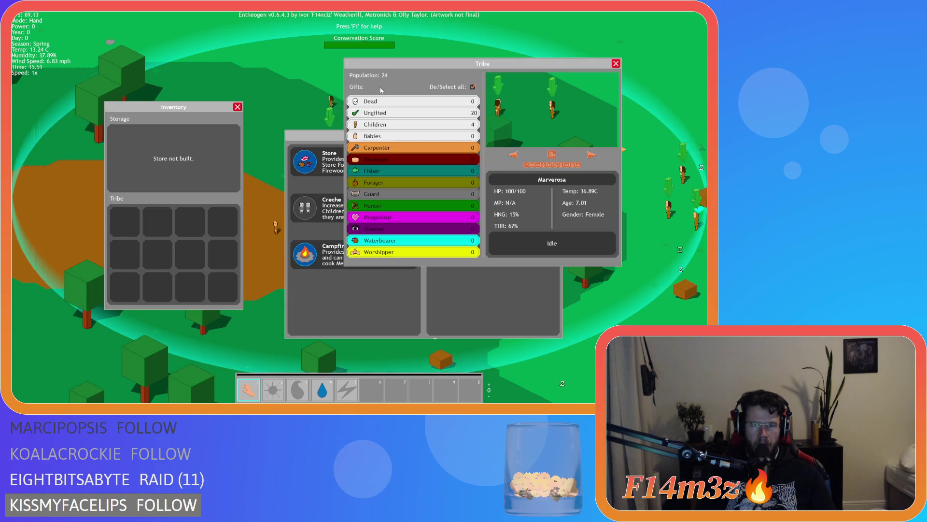
key(t)
key(t)
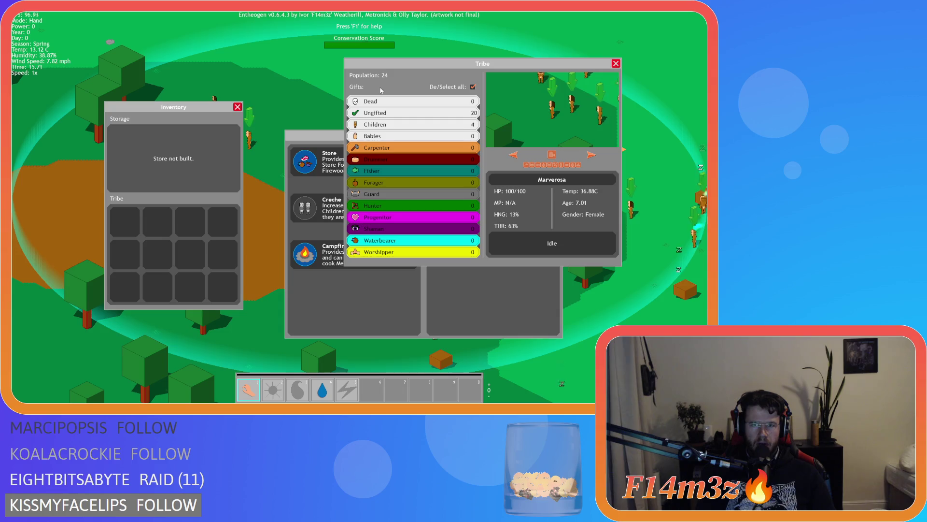
key(b)
key(b)
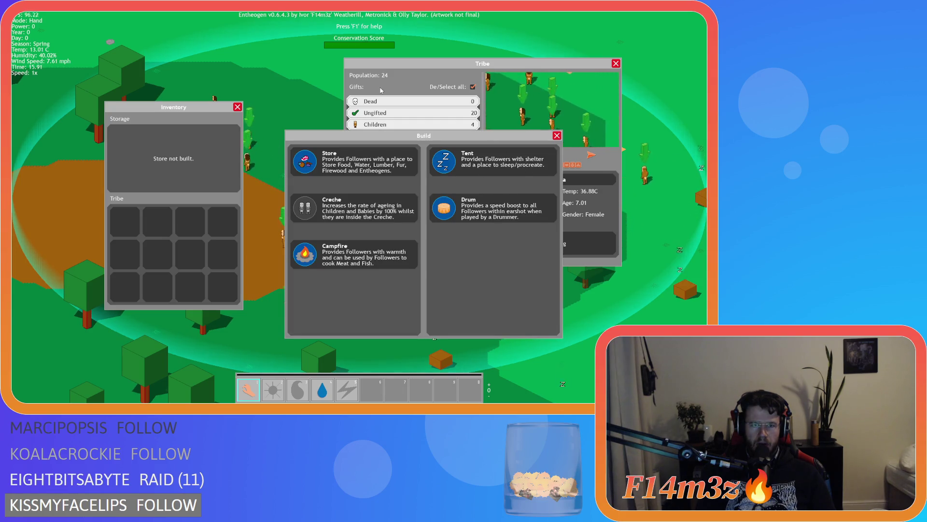
key(b)
key(t)
key(i)
key(i)
key(b)
key(t)
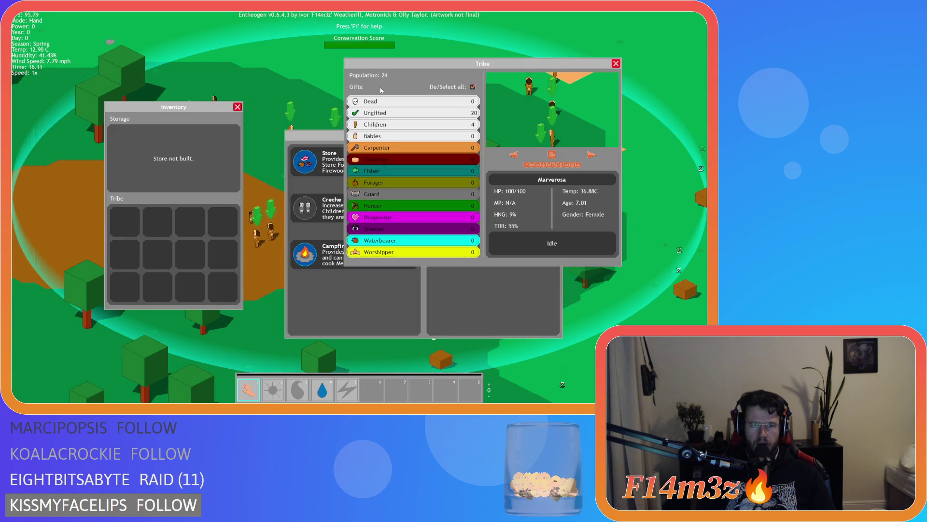
Cycle Build, Tribe and Inventory closed and open with hotkeys, ending with all three open
key(b)
key(t)
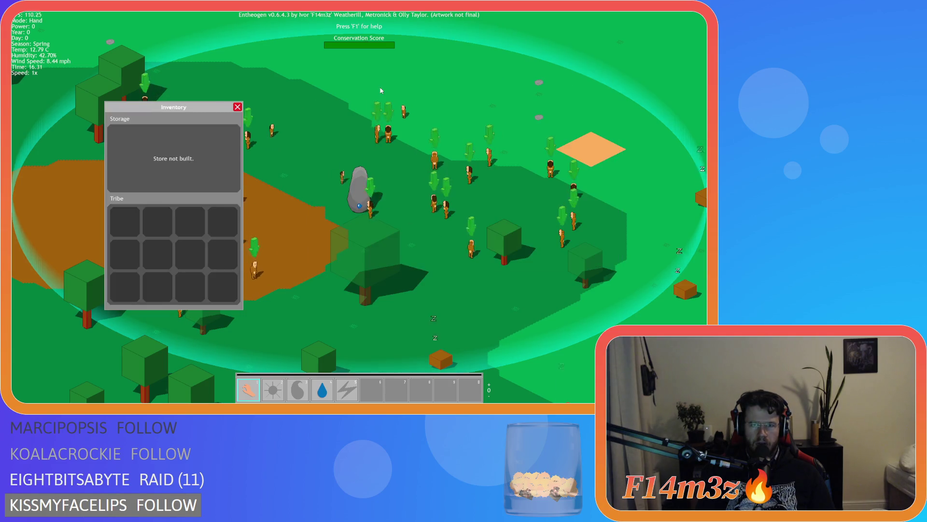
key(i)
key(t)
key(b)
key(i)
key(t)
key(b)
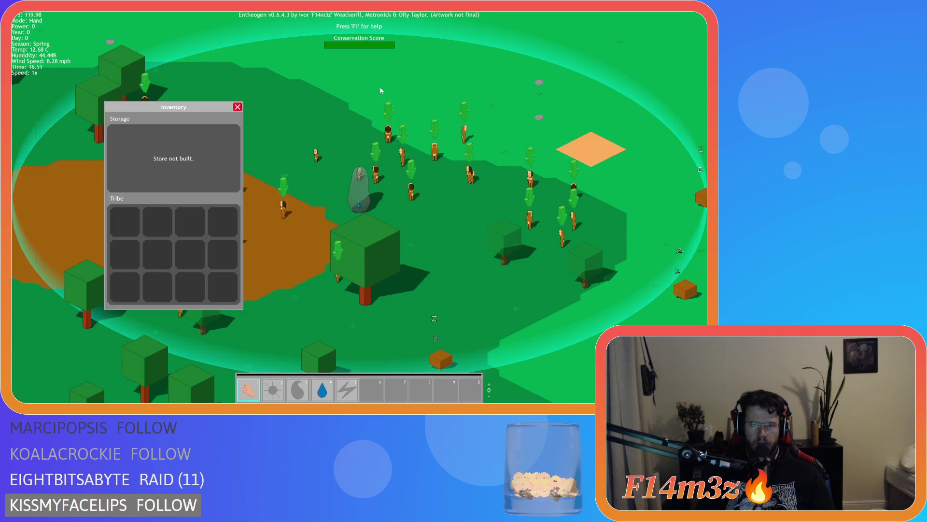
key(i)
key(b)
key(t)
key(i)
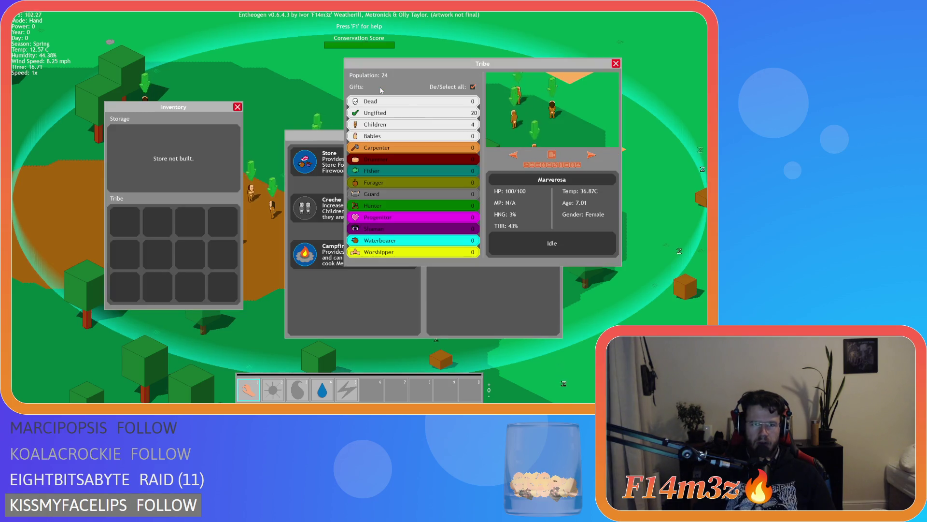
Drag the Inventory, Tribe and Build windows to rearrange their overlap
mouse_move(170, 111)
mouse_down()
mouse_move(245, 66)
mouse_move(114, 64)
mouse_move(163, 90)
mouse_up()
mouse_move(488, 65)
mouse_down()
mouse_move(334, 82)
mouse_move(516, 74)
mouse_move(491, 73)
mouse_up()
mouse_move(342, 131)
mouse_down()
mouse_move(302, 130)
mouse_move(367, 124)
mouse_move(320, 143)
mouse_up()
drag(440, 73, 402, 63)
mouse_move(184, 88)
mouse_down()
mouse_move(310, 94)
mouse_move(183, 89)
mouse_move(167, 50)
mouse_up()
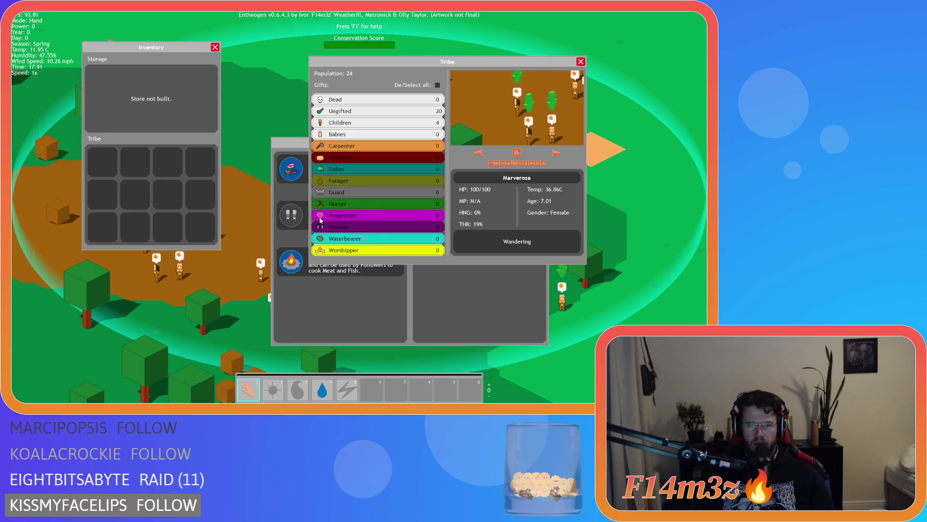
mouse_move(404, 66)
mouse_down()
mouse_move(371, 67)
mouse_move(319, 106)
mouse_up()
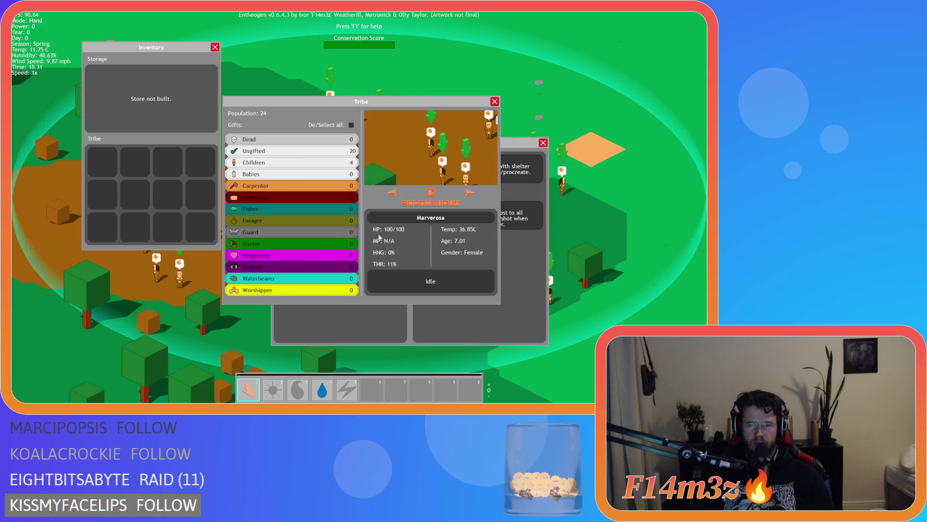
mouse_move(358, 101)
mouse_down()
mouse_move(525, 63)
mouse_move(491, 50)
mouse_up()
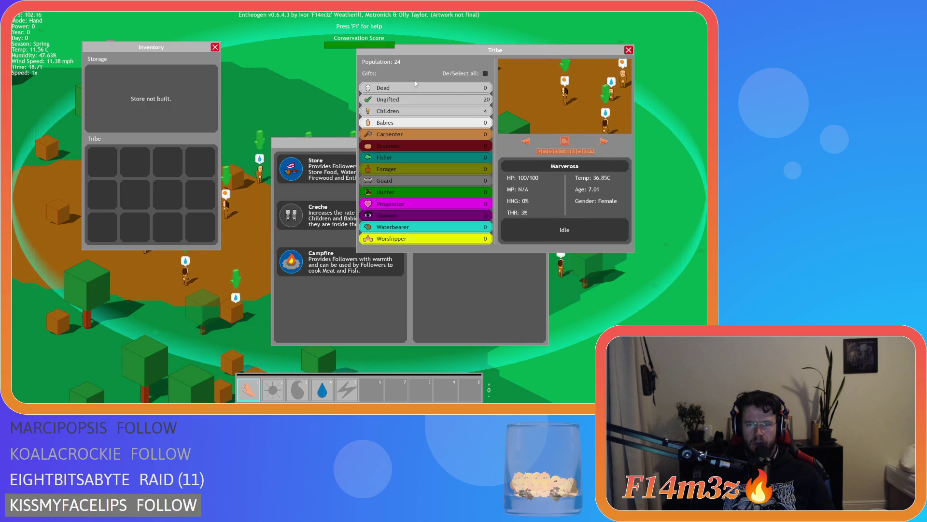
Select all gift roles with De/Select all, then close the Tribe, Build and Inventory windows
click(486, 74)
click(628, 50)
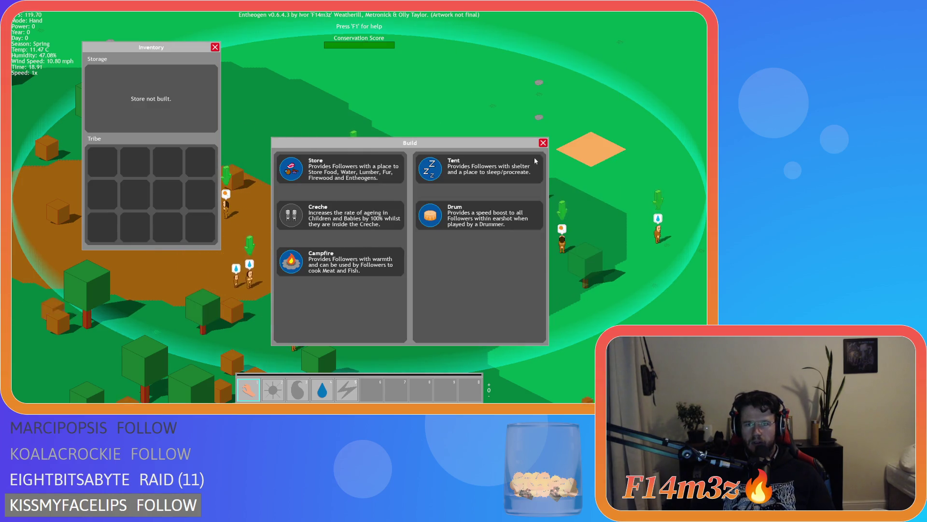
click(542, 145)
click(215, 47)
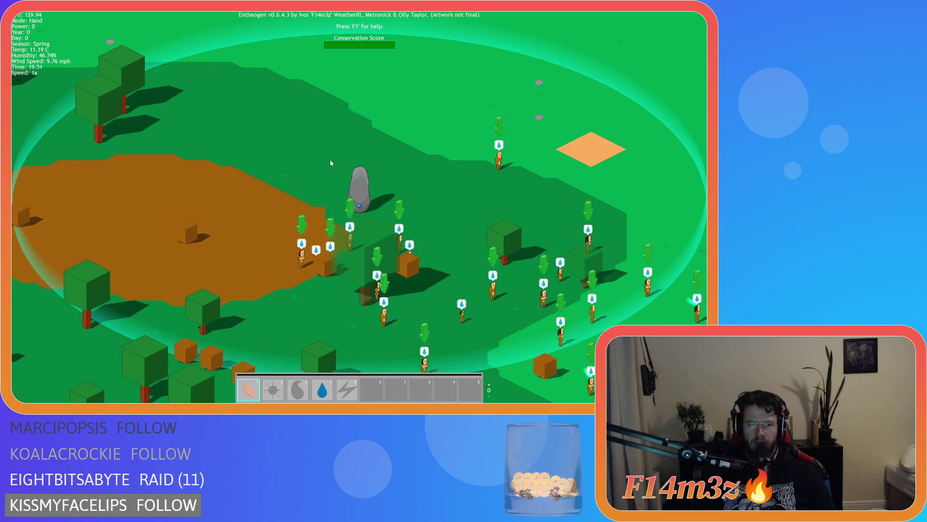
Pan the camera with S and W, then quit the game back to the editor
key(s)
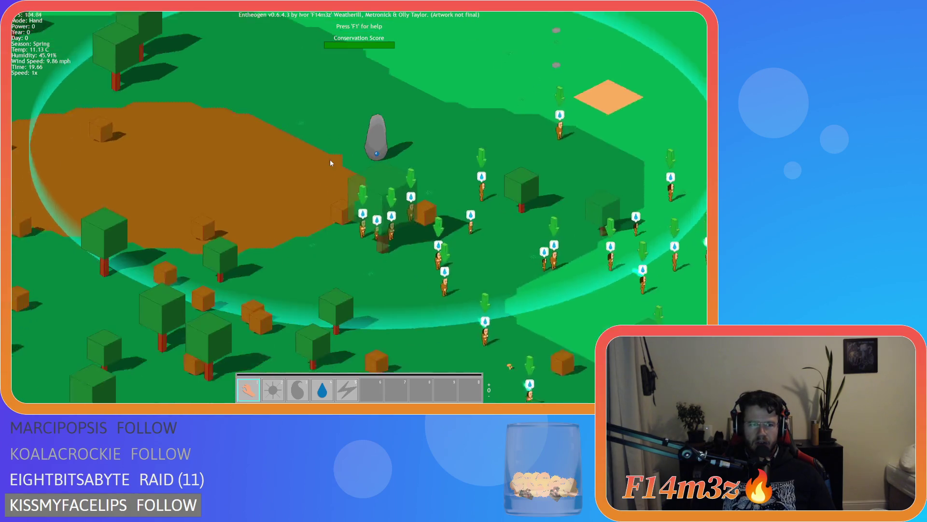
key(w)
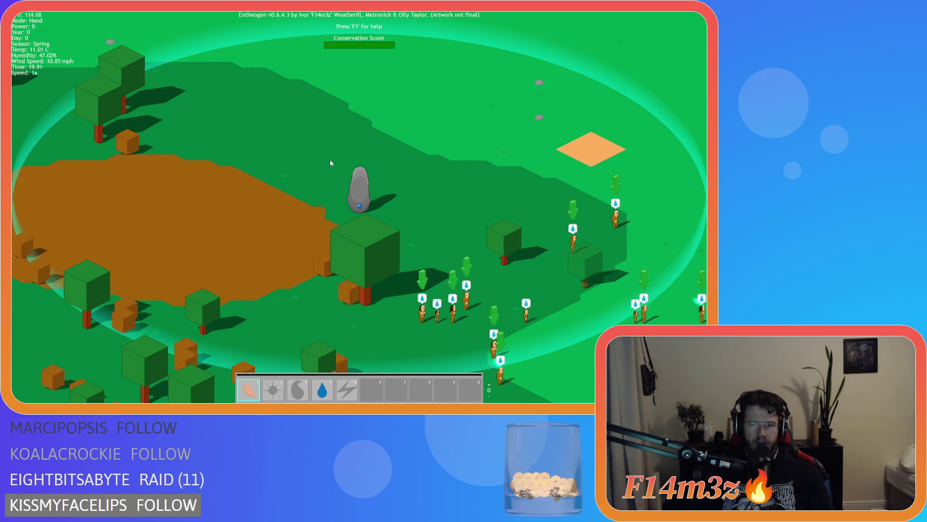
key(Escape)
key(Return)
key(Escape)
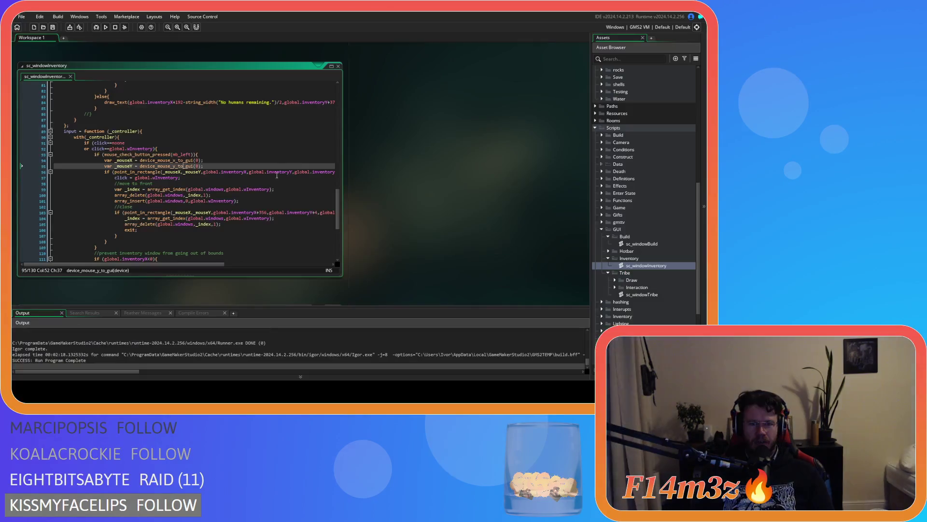
Move focus off the code editor and build and run the project again with F5
click(422, 198)
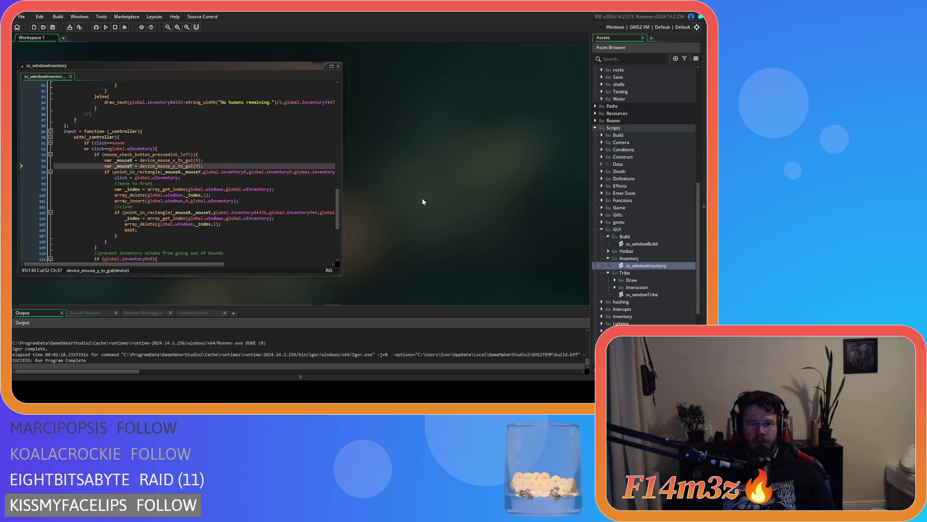
key(F5)
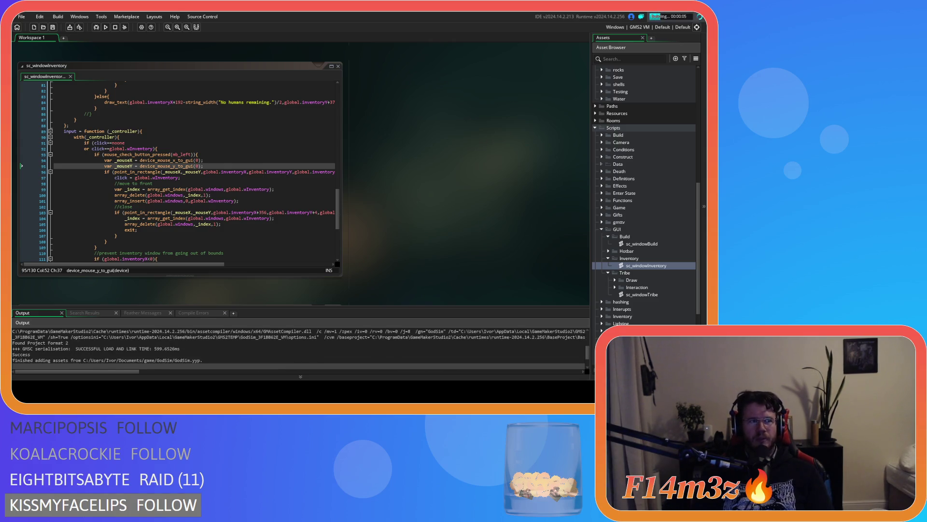
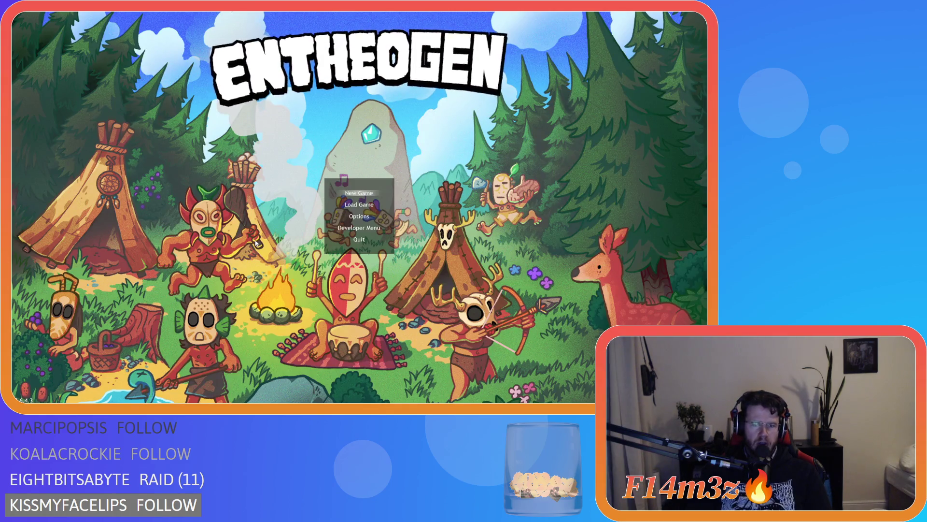
Start a new Entheogen game from the title menu and let the Temperate Forest world load
key(Return)
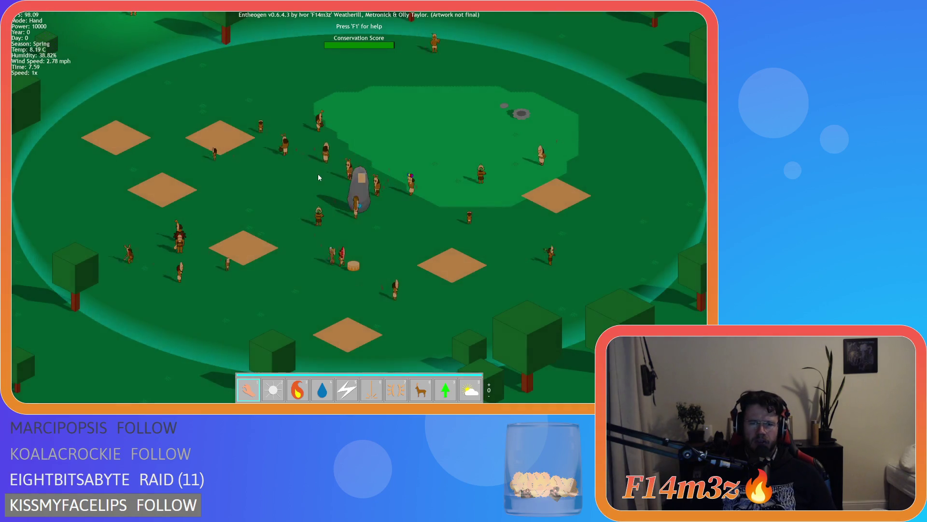
With the Water power, splash water at eight spots around the villagers and standing stone
key(4)
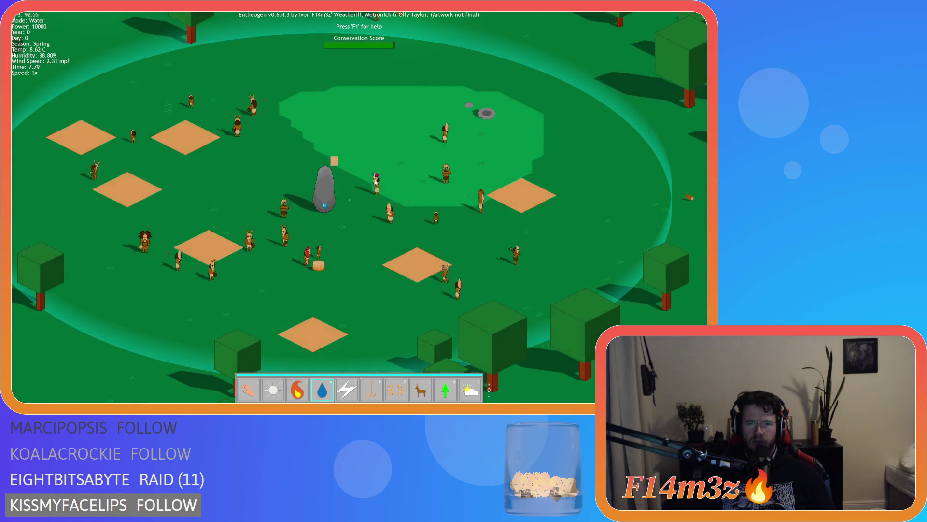
click(376, 179)
click(444, 168)
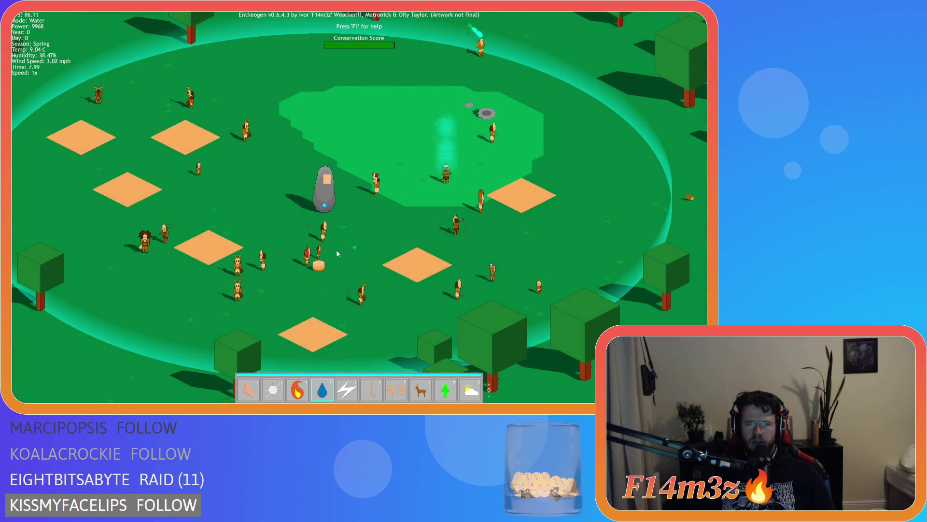
click(306, 244)
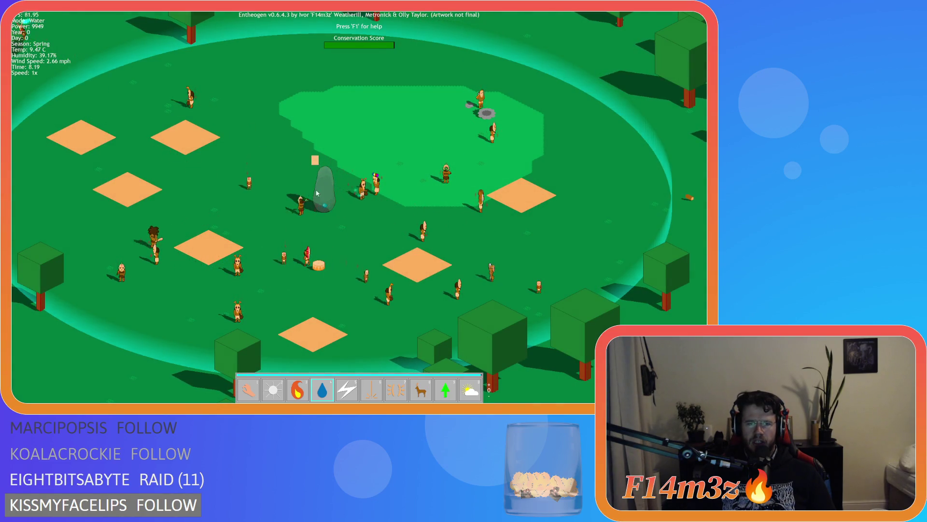
click(216, 189)
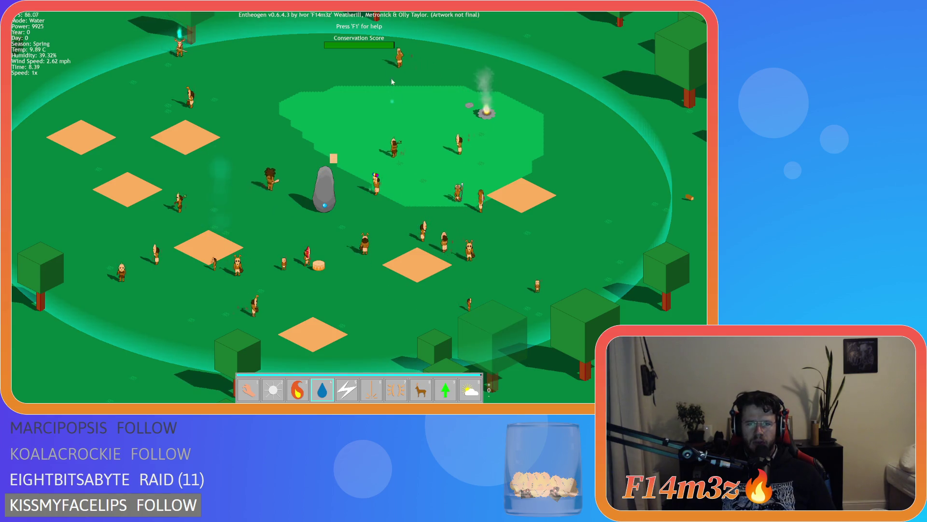
click(388, 58)
click(179, 87)
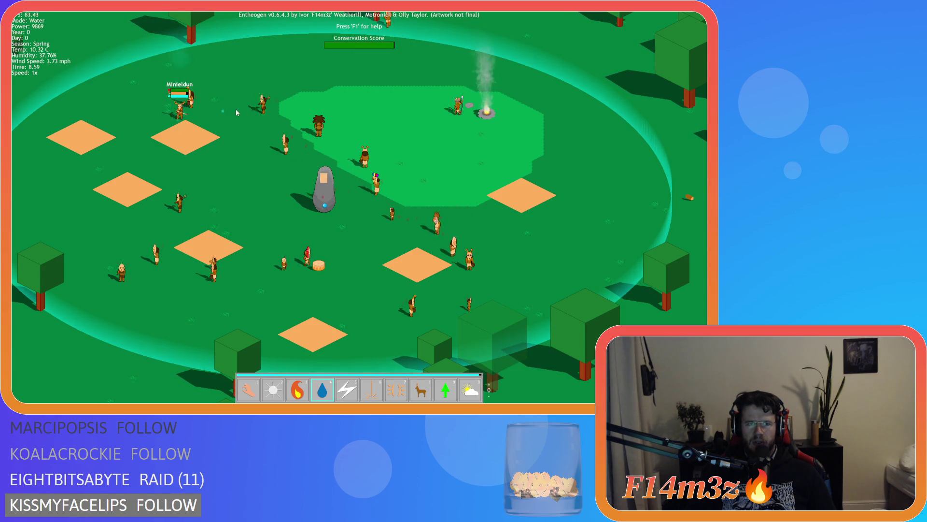
click(134, 108)
click(247, 154)
Pan the map, cancel one quit prompt, quicksave with F5, then bring up the quit prompt
key(Up)
key(Right)
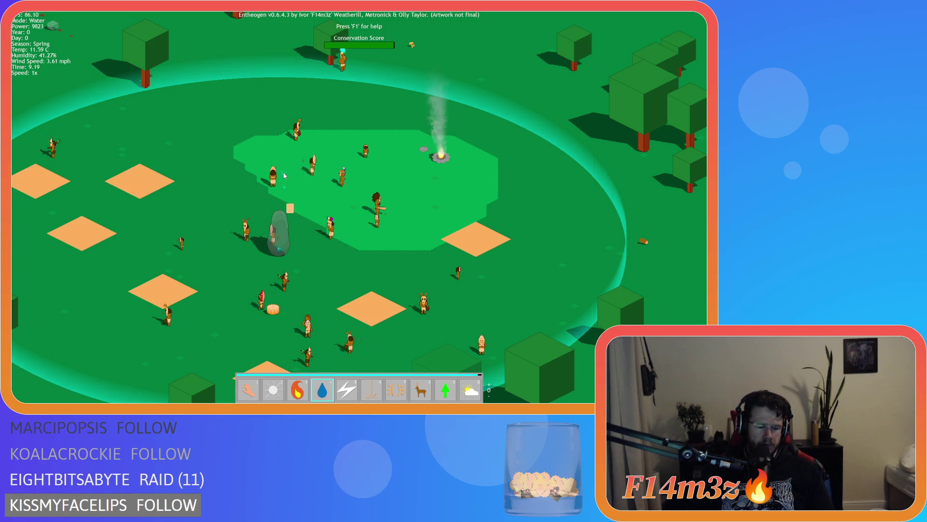
key(Escape)
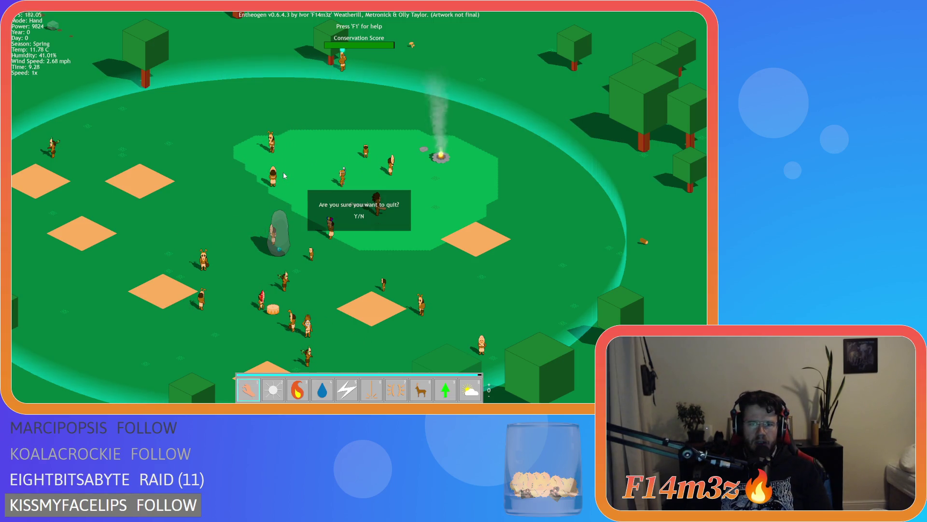
key(n)
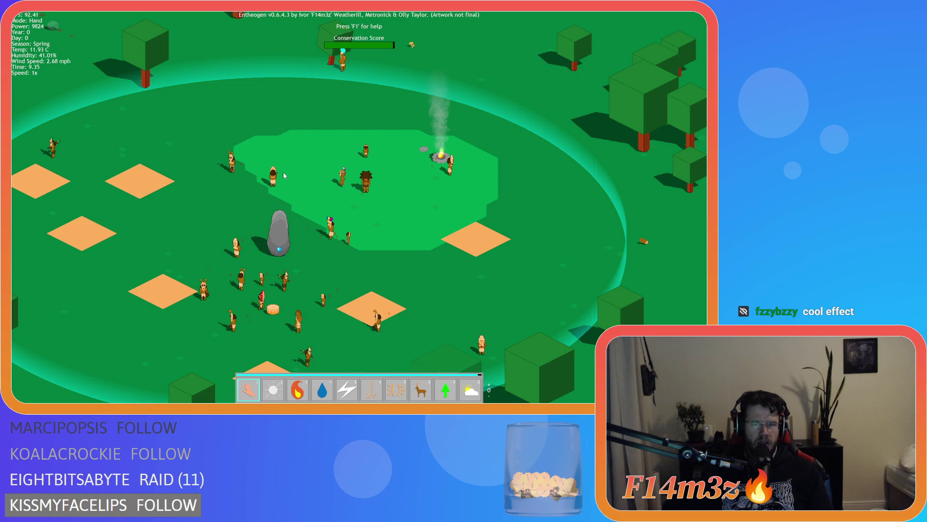
key(F5)
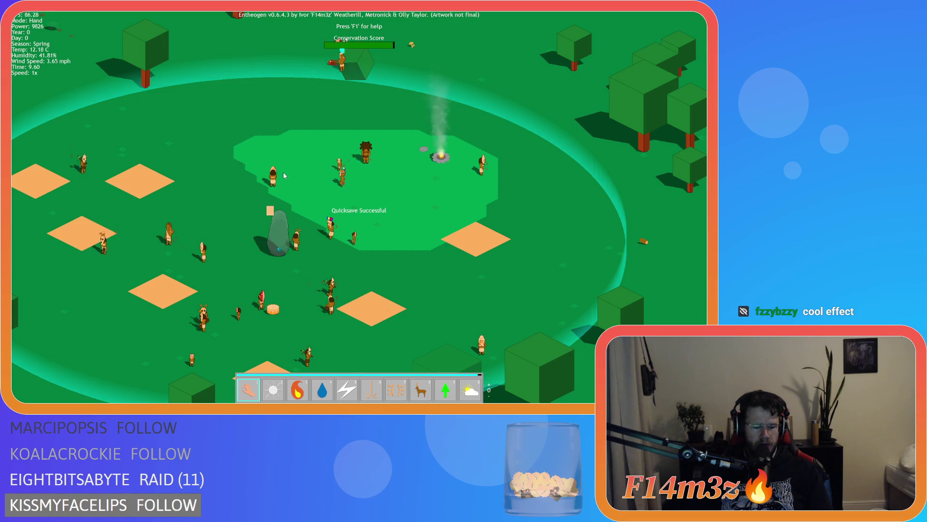
key(Escape)
Confirm quitting, visit Options and back, then load the quicksaved world
key(y)
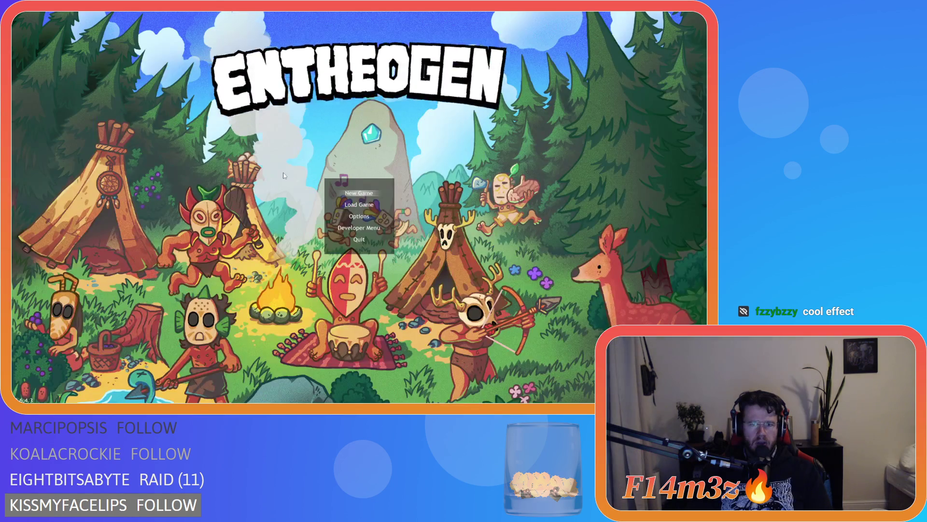
key(Down)
key(Down)
key(Return)
key(Down)
key(Down)
key(Return)
key(Up)
key(Return)
Splash water on two villagers, pan the map, and quit to the title screen
key(4)
click(203, 244)
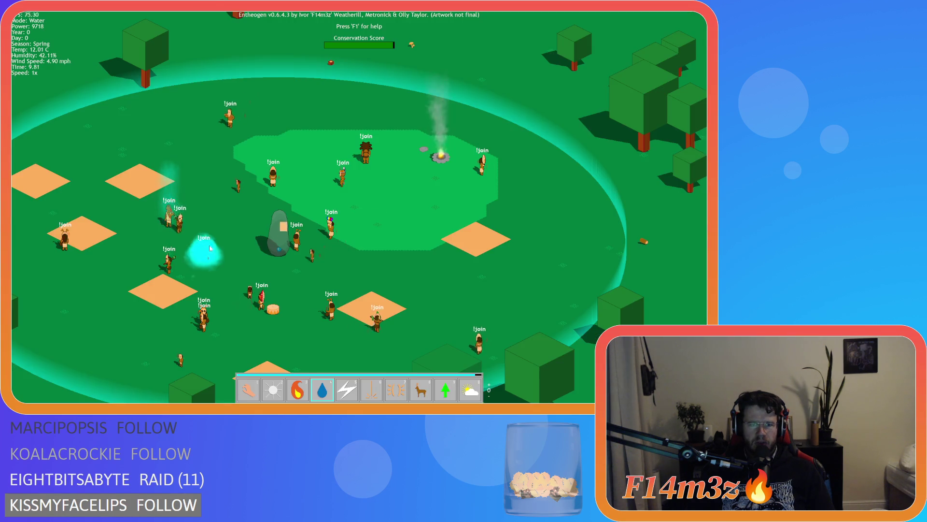
click(279, 189)
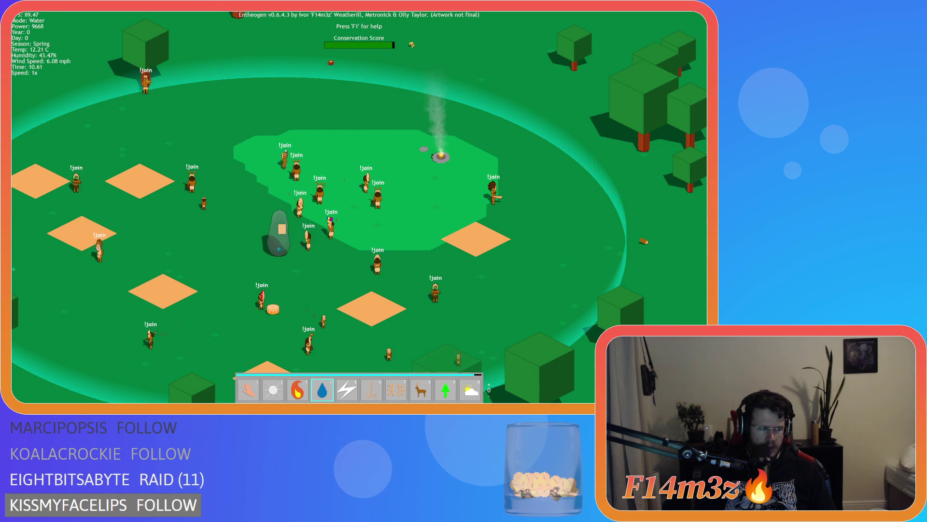
key(a)
key(s)
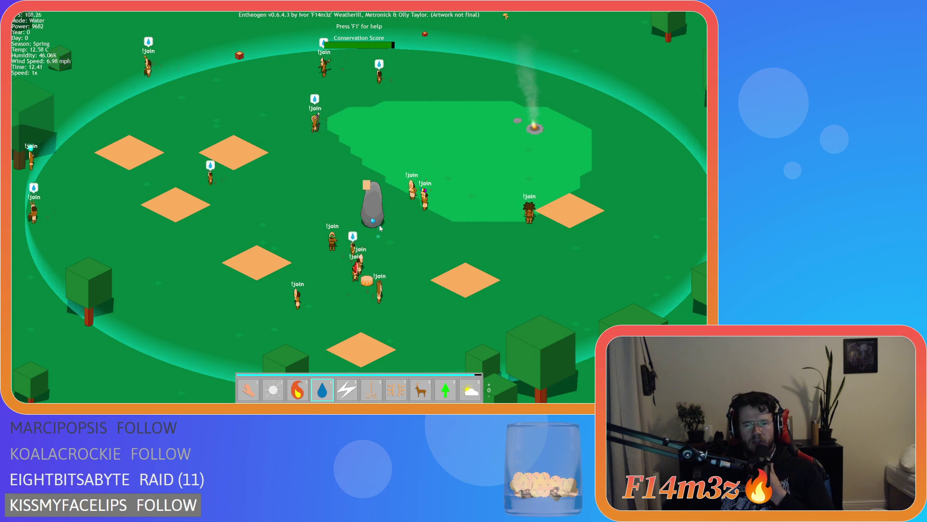
key(Escape)
key(y)
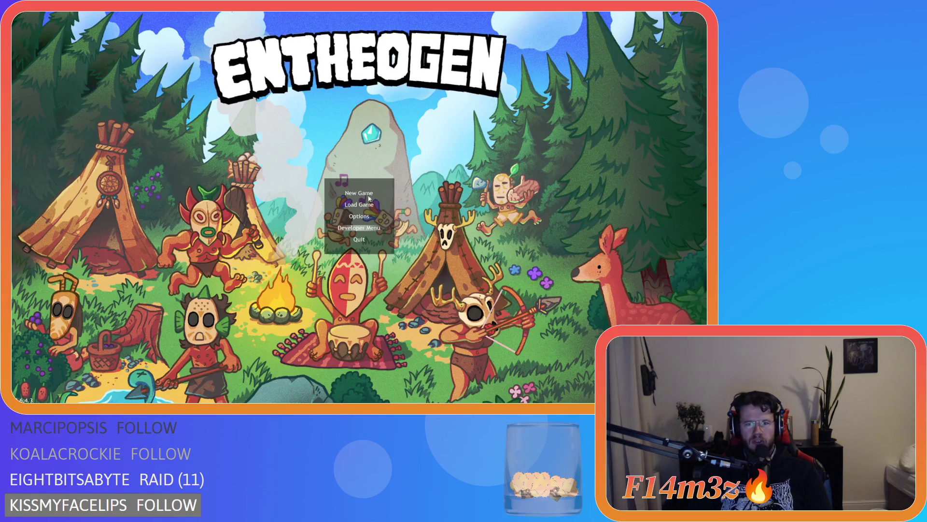
Skip the difficulty choice, start a New Game, and pan and zoom over the new world
key(Escape)
click(364, 194)
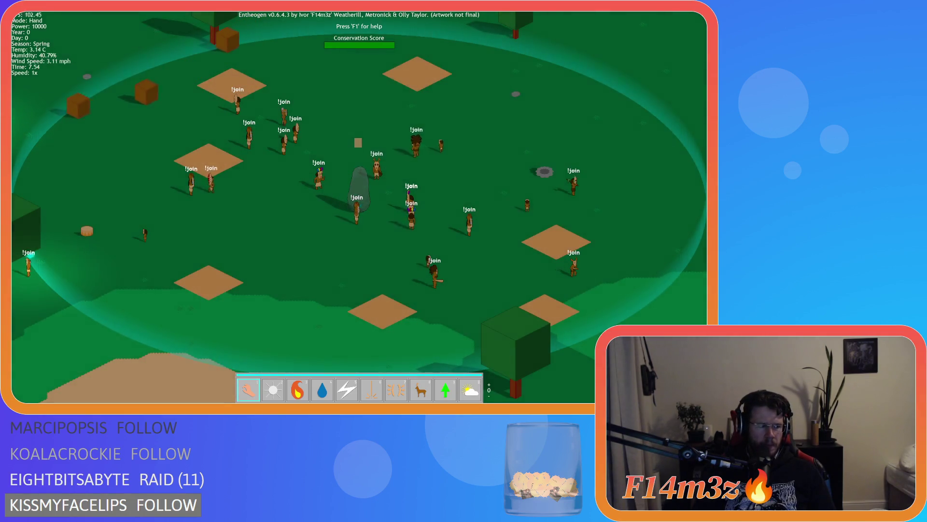
key(w)
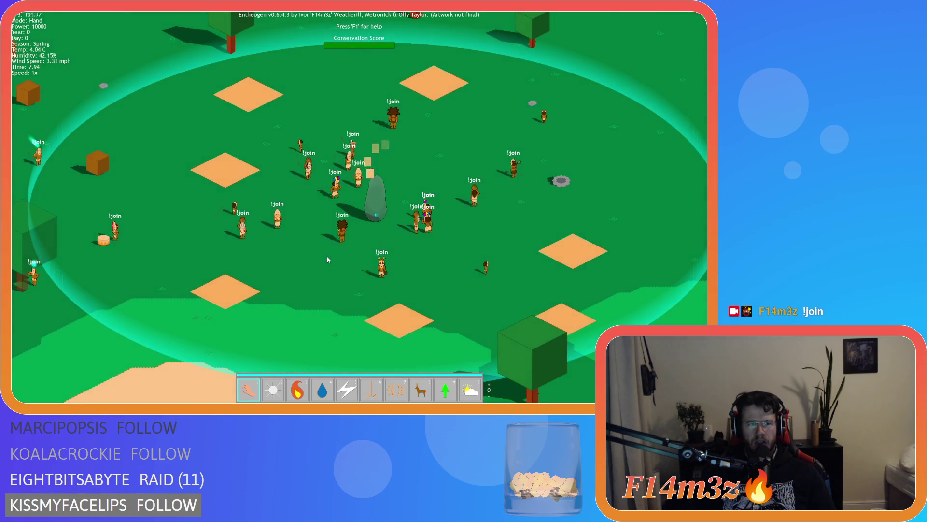
scroll(328, 260, down, 5)
scroll(328, 260, up, 5)
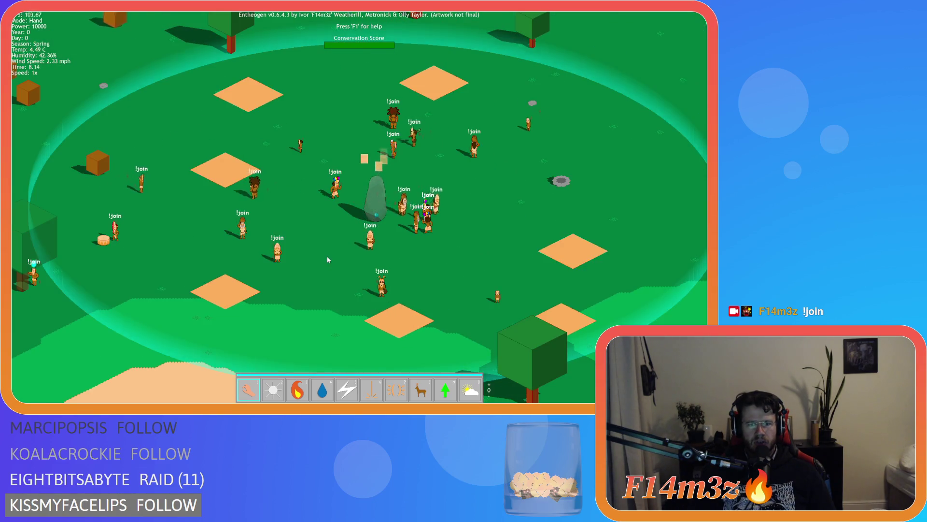
scroll(328, 260, down, 5)
scroll(327, 260, up, 5)
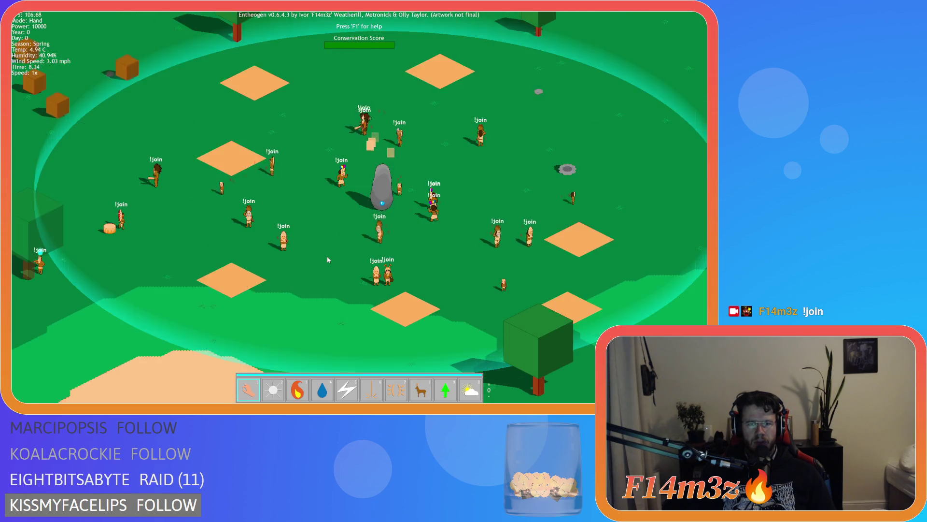
Quit to the main menu, close the game with Alt+F4, and rerun it from GameMaker
key(Escape)
key(Return)
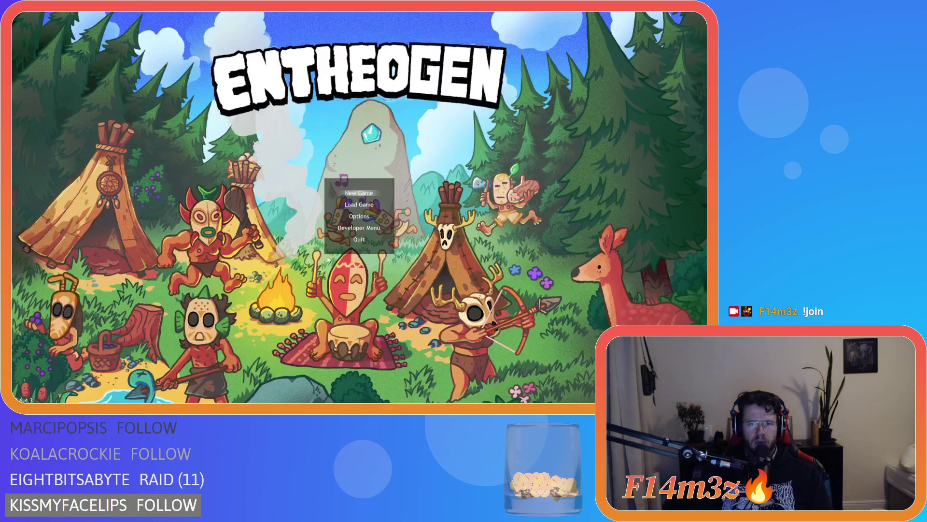
key(alt+F4)
click(106, 27)
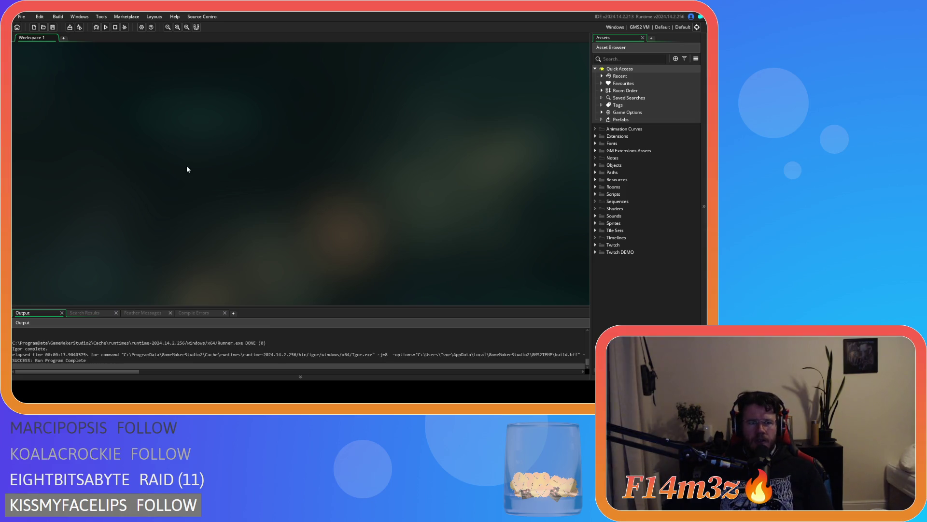
Rebuild and launch Entheogen from GameMaker with F5
key(F5)
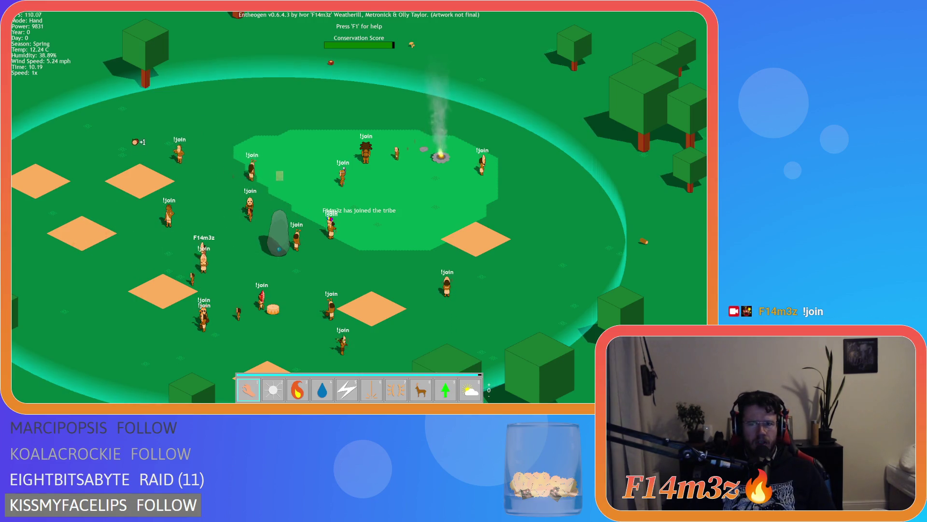
Splash water among the villagers and on the newly joined tribe member
key(a)
key(a)
key(s)
key(4)
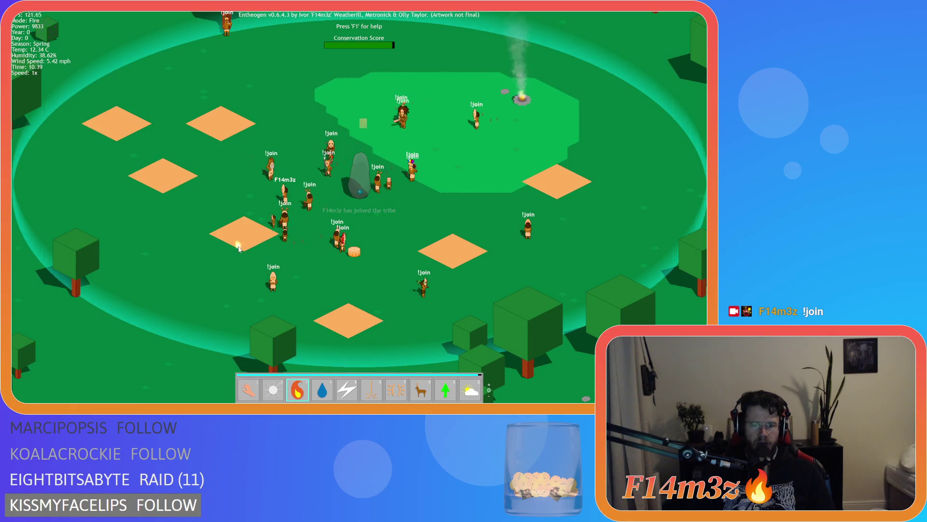
click(386, 147)
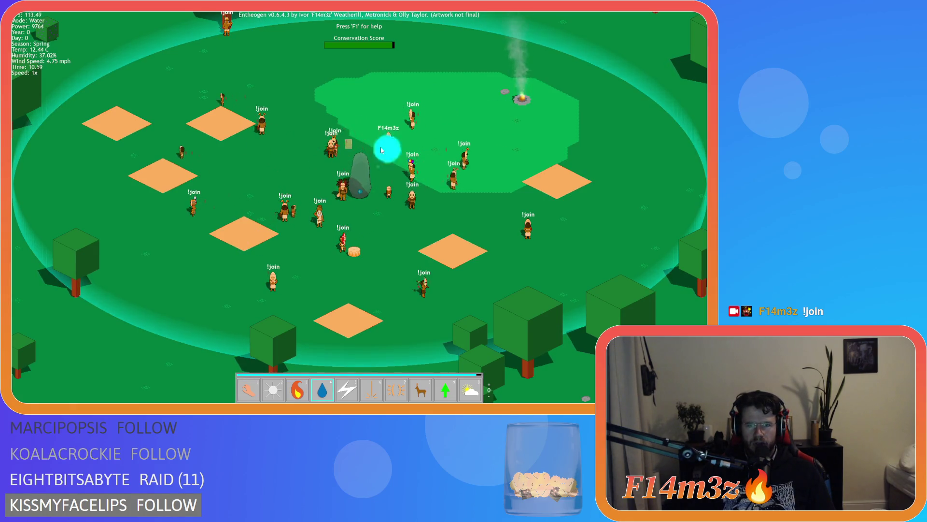
key(w)
key(d)
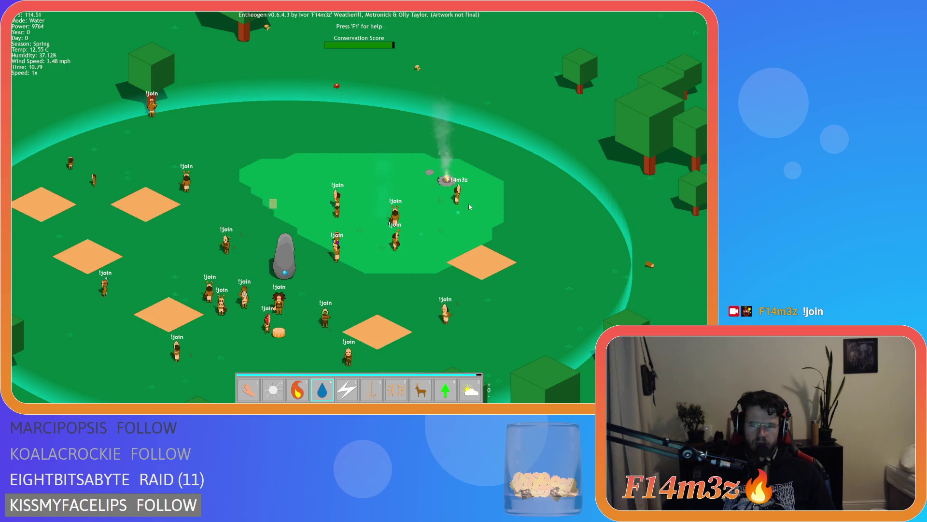
click(500, 199)
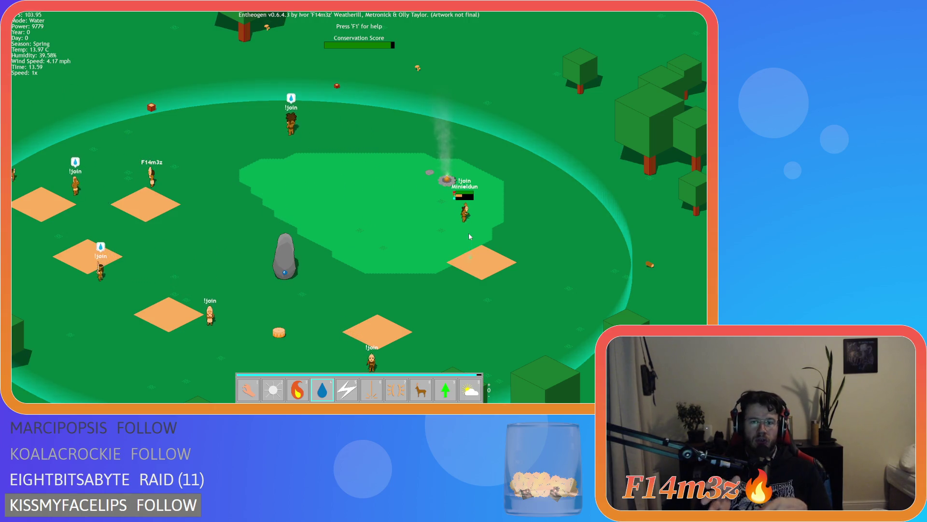
Switch back to the Hand power and quit the game to GameMaker
key(1)
key(Escape)
key(Return)
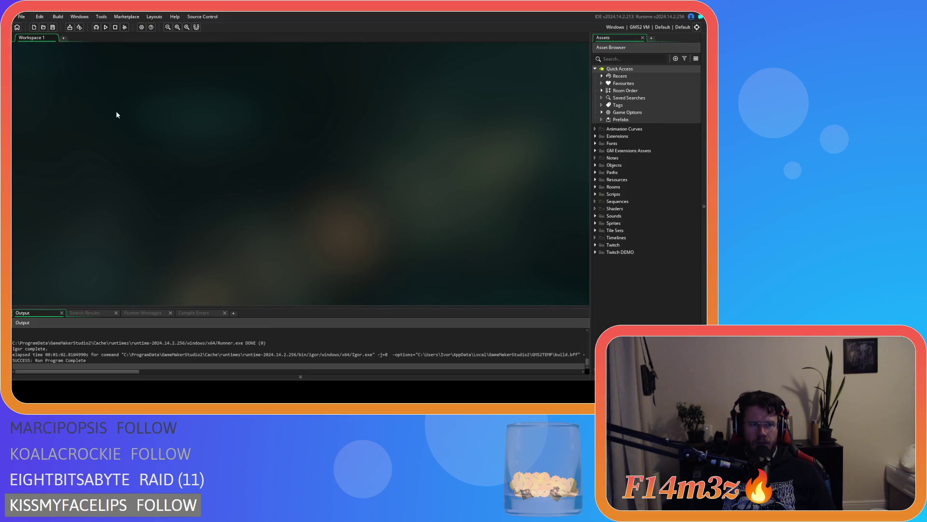
In the Asset Browser, expand Objects > Menu and open the ob_menu object editor
click(597, 193)
click(597, 194)
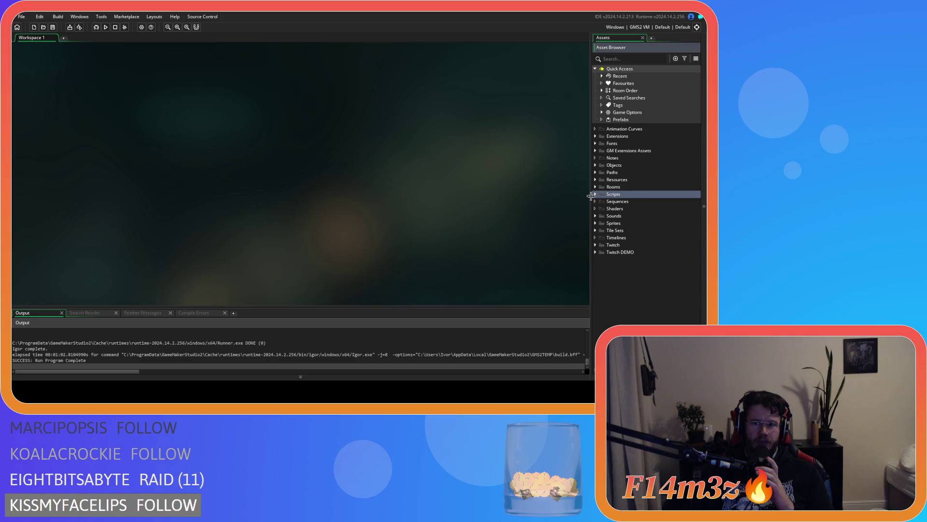
click(597, 165)
click(597, 165)
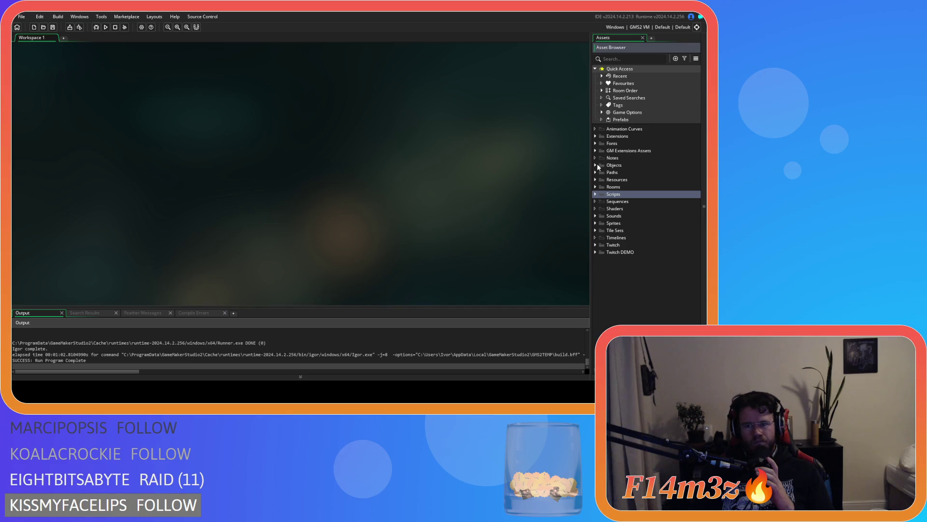
click(597, 165)
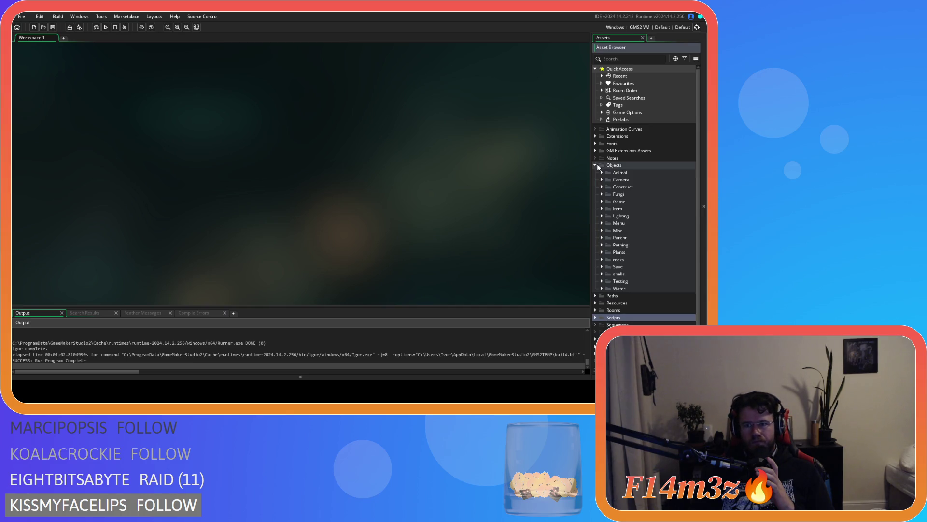
click(597, 166)
click(596, 165)
click(601, 225)
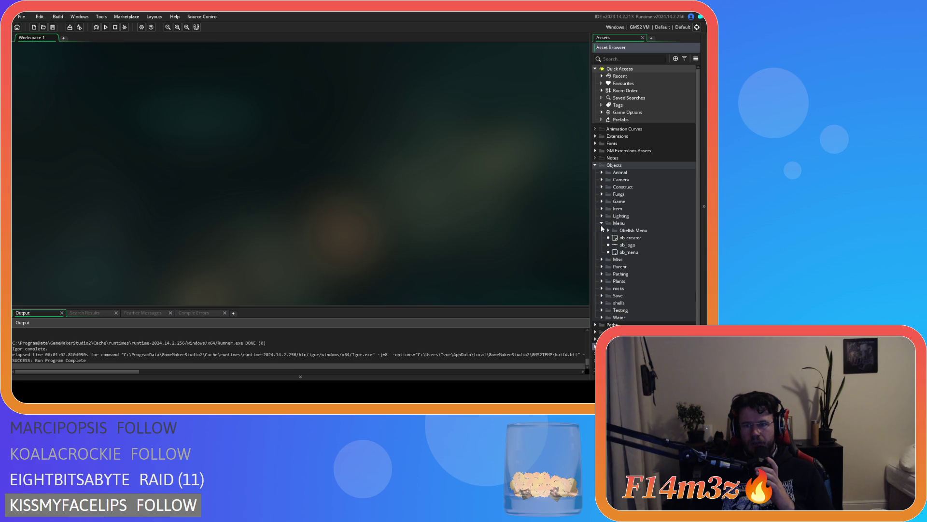
double_click(627, 252)
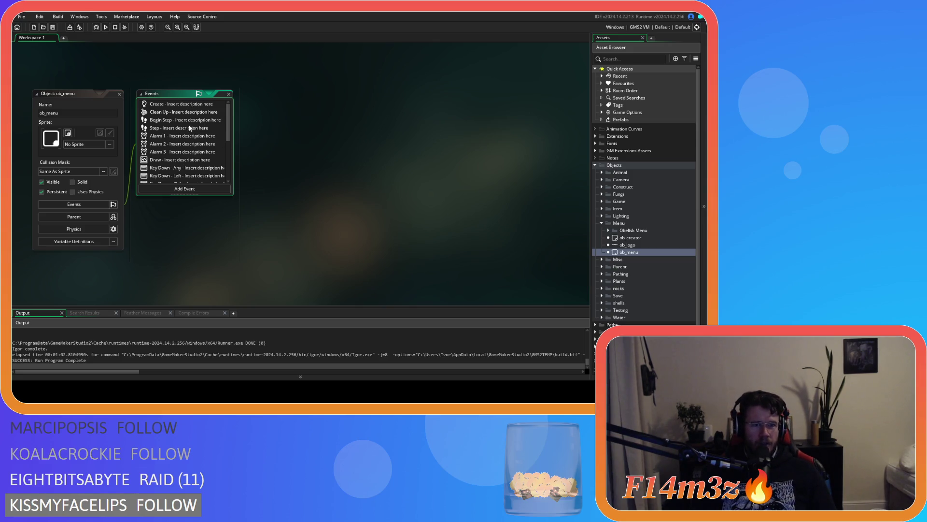
Open ob_menu's Create and Clean Up code and select global.unclaimedHumans on Create line 50
double_click(171, 106)
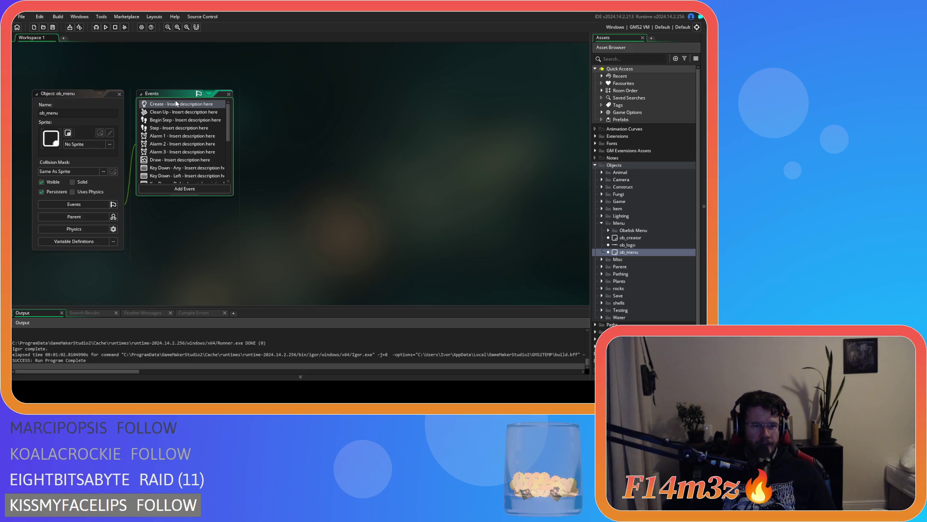
double_click(172, 112)
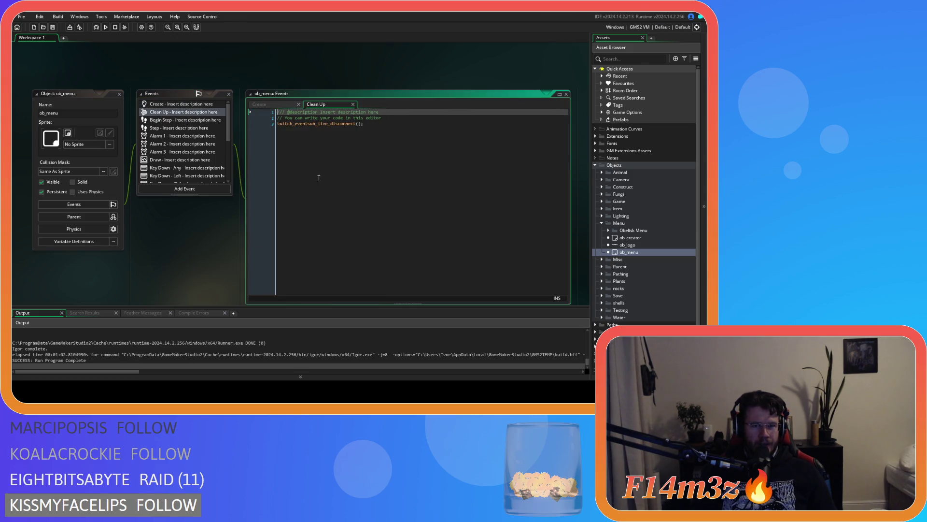
click(380, 151)
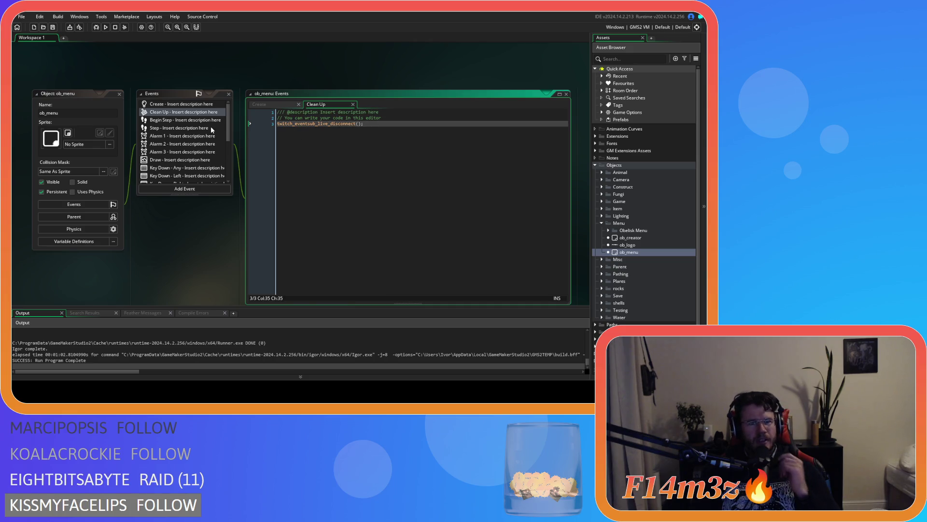
double_click(179, 104)
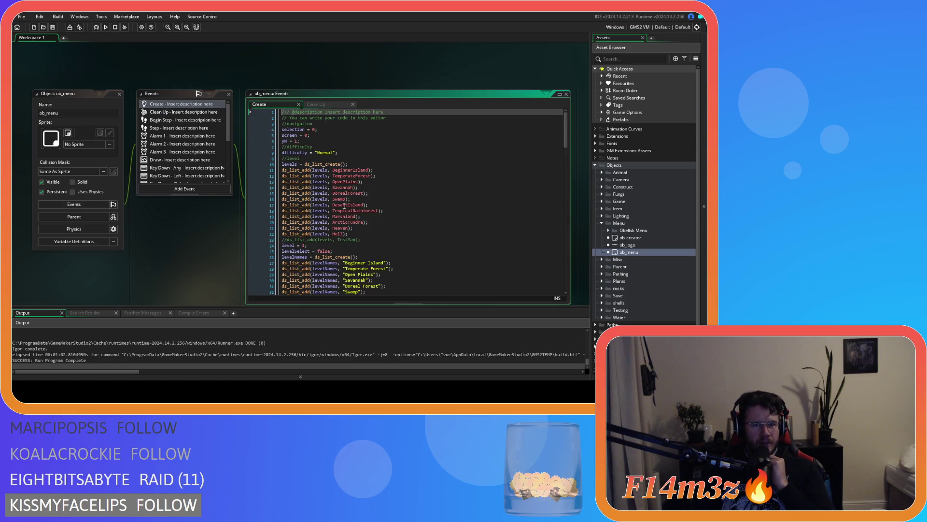
scroll(375, 213, down, 12)
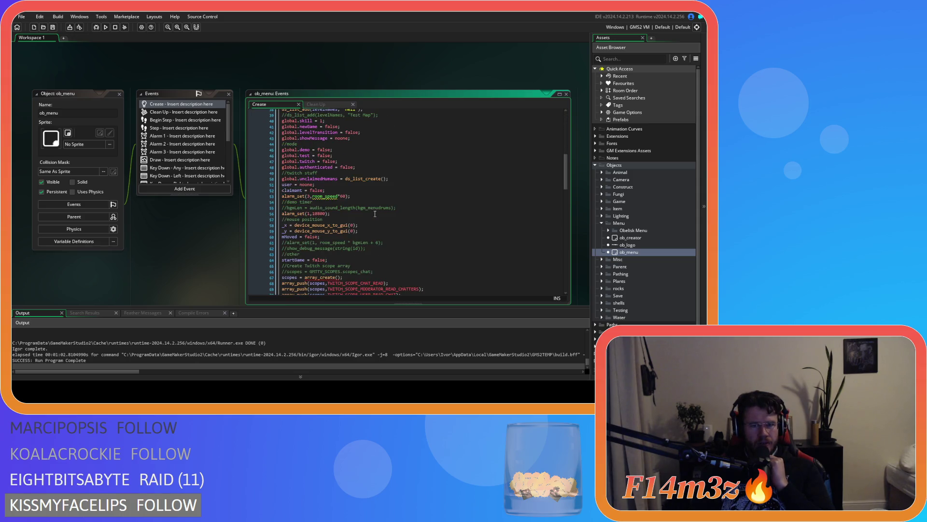
click(320, 179)
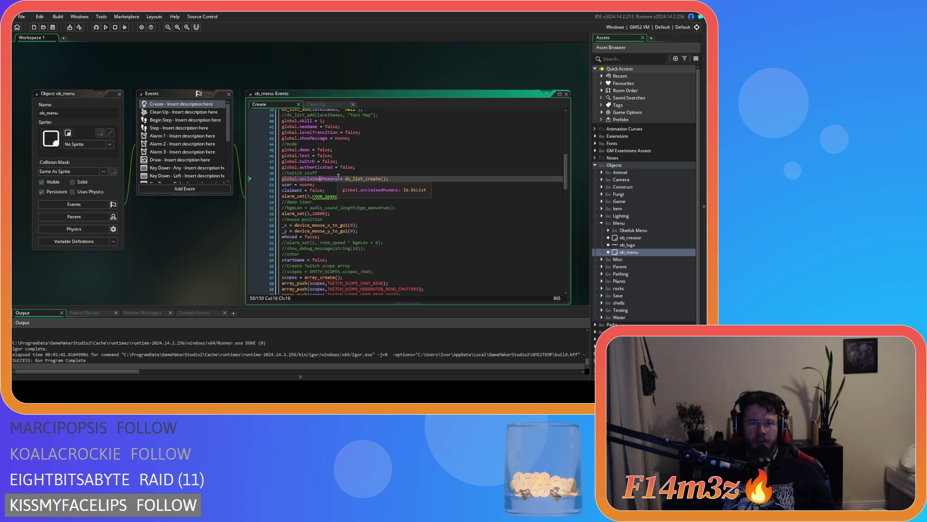
drag(338, 178, 259, 179)
Search the project for global.unclaimedHumans and open the ob_controller Clean Up match
key(ctrl+shift+f)
key(Return)
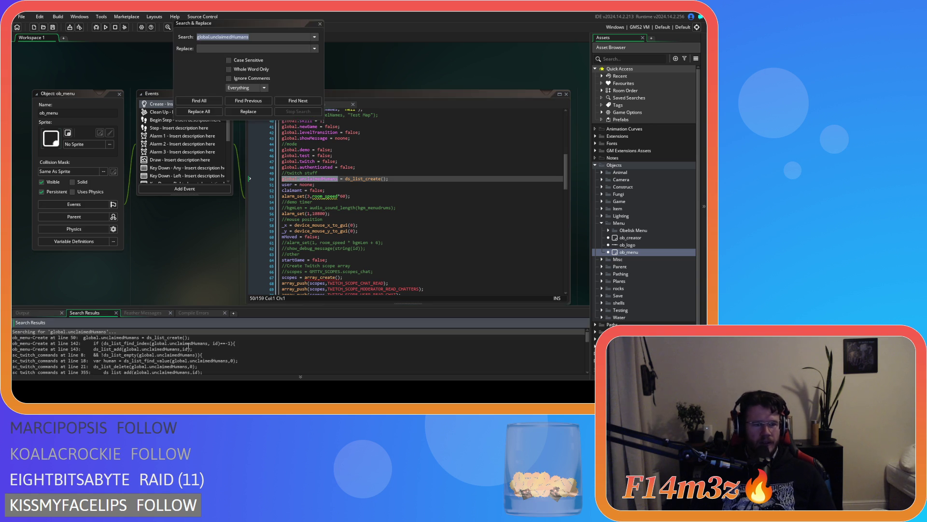
scroll(187, 346, down, 3)
scroll(188, 347, down, 5)
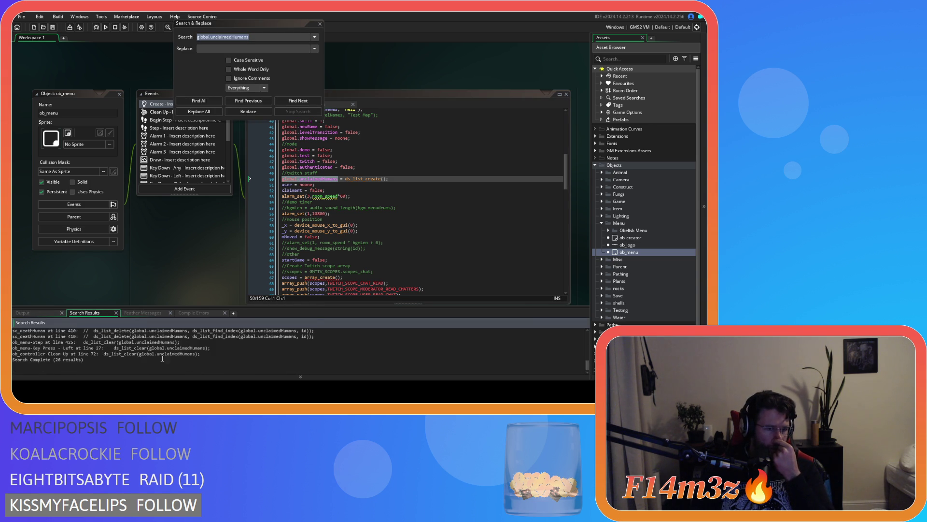
double_click(149, 354)
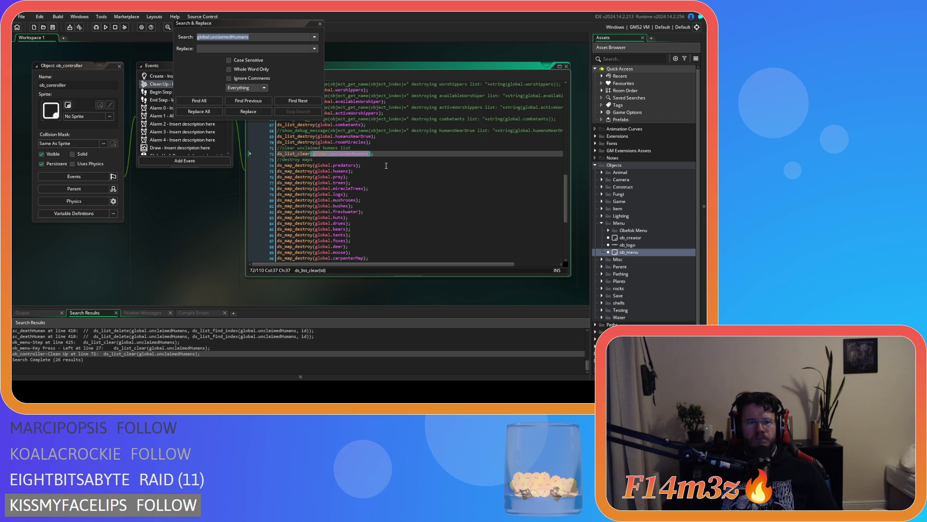
Compare the ob_menu Create line 50 and Clean Up line 72 matches, then close everything
double_click(644, 252)
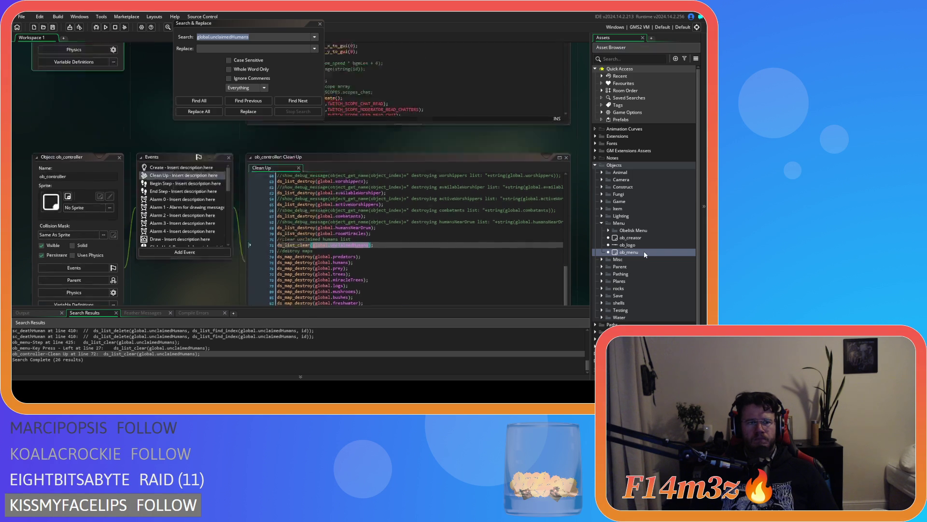
double_click(107, 353)
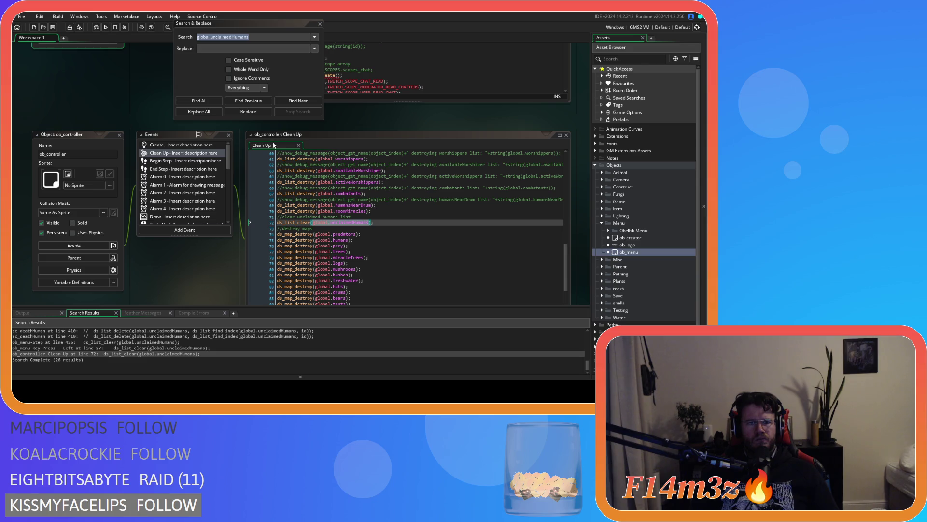
click(320, 24)
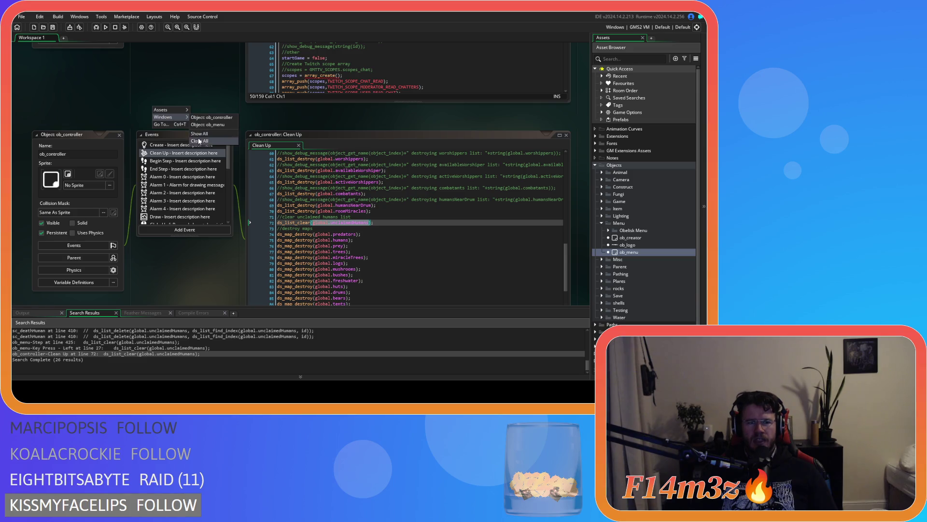
click(601, 223)
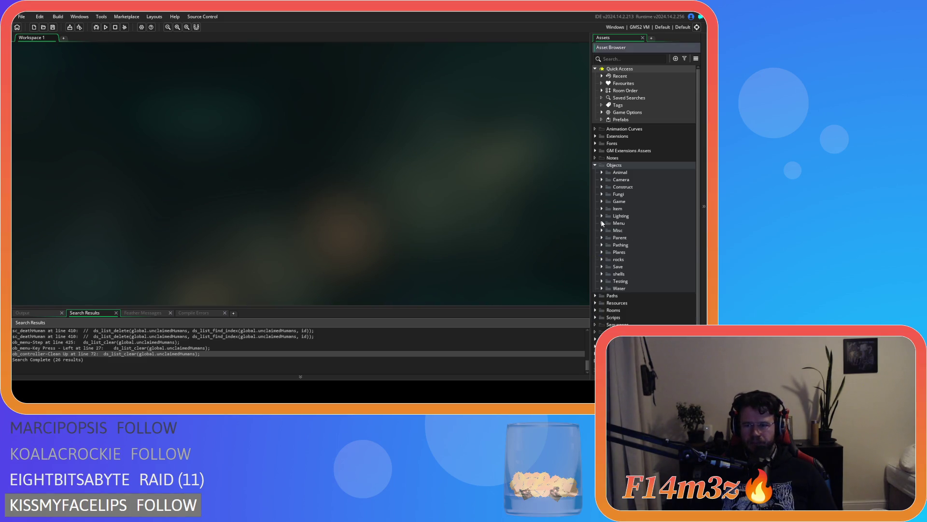
Open the ob_human object from Objects > Animal > Human
click(602, 172)
click(608, 179)
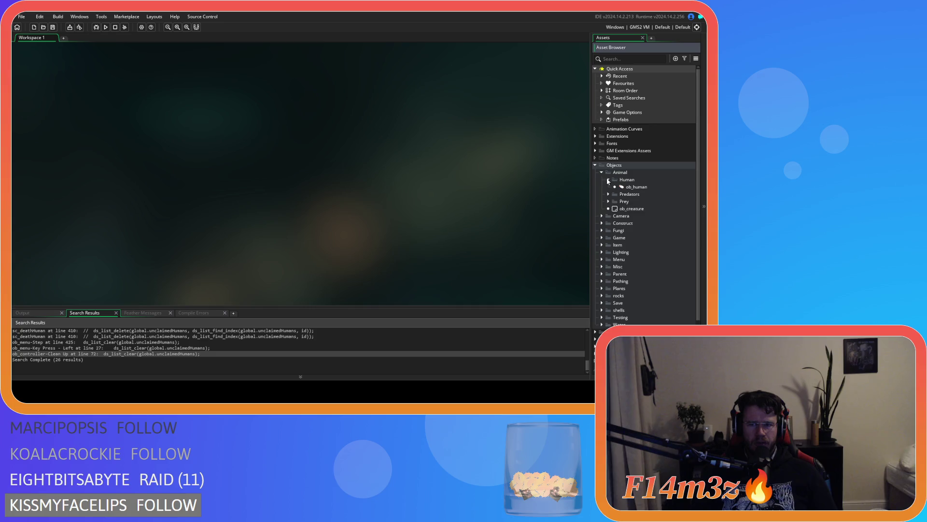
double_click(637, 187)
Open sc_loadTwitch at line 8, where instances are inserted into global.unclaimedHumans
scroll(209, 349, up, 1)
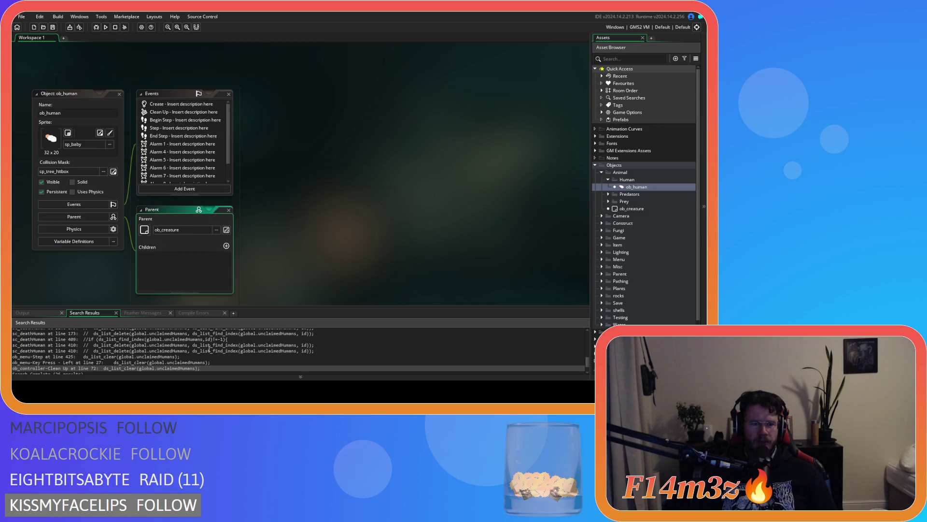
scroll(209, 349, up, 5)
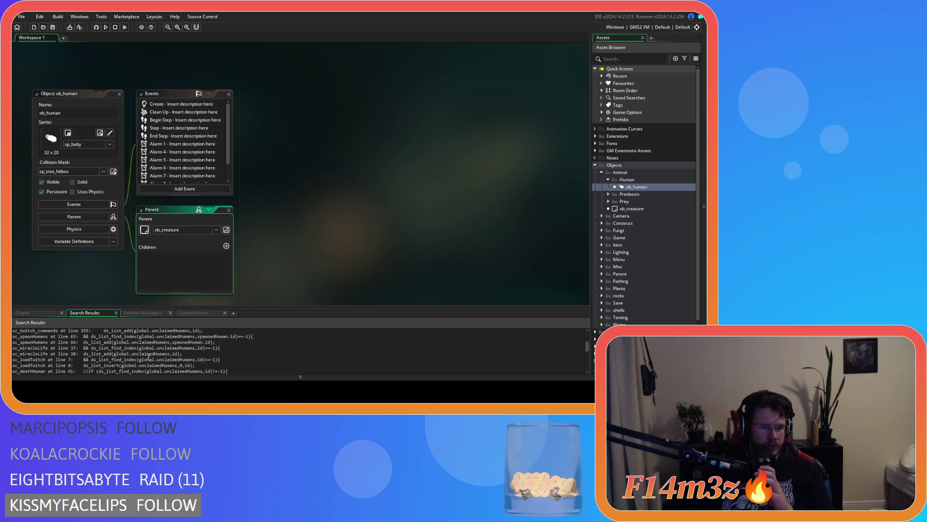
click(125, 366)
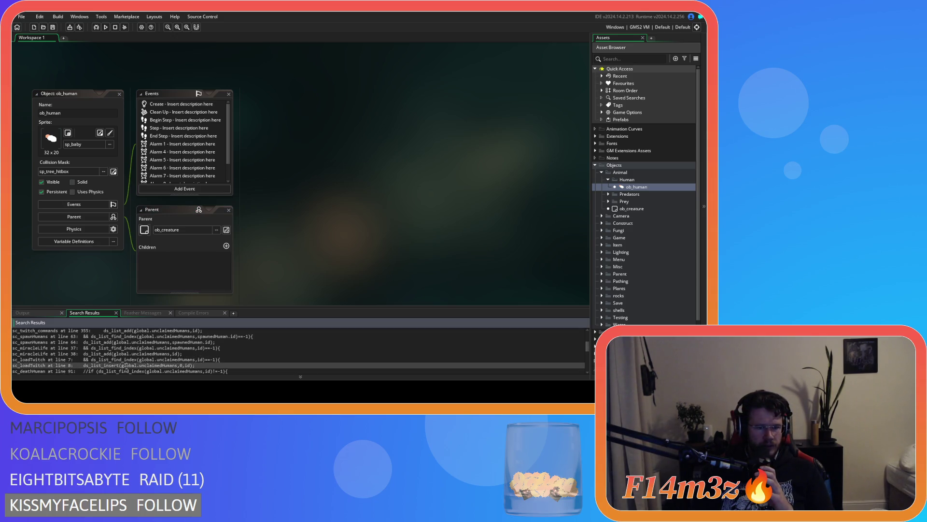
double_click(126, 365)
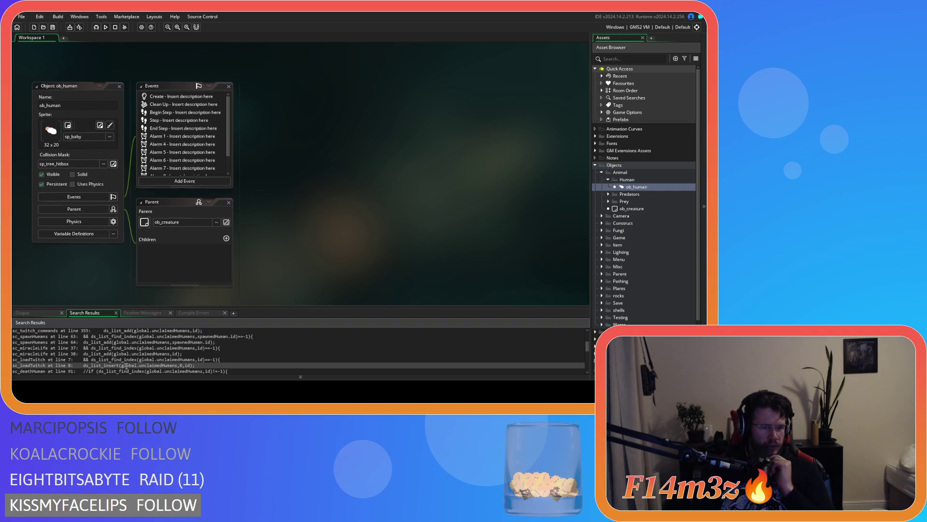
click(163, 246)
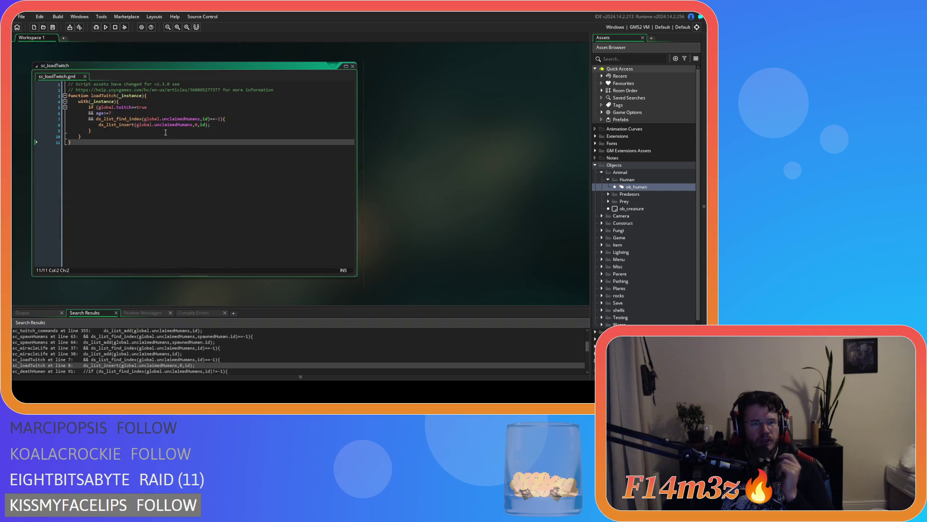
Highlight the age>=7 condition and the find_index list argument in sc_loadTwitch
drag(111, 113, 97, 115)
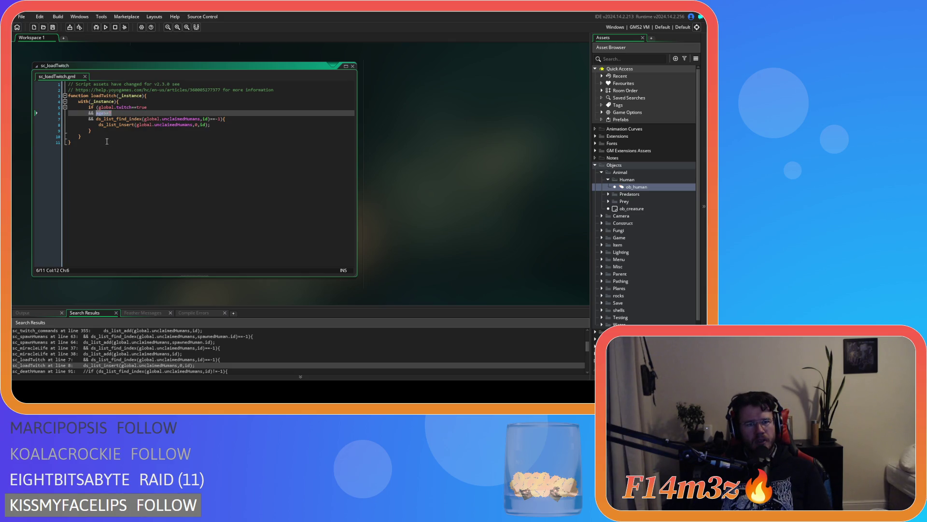
drag(98, 113, 115, 114)
drag(144, 118, 227, 124)
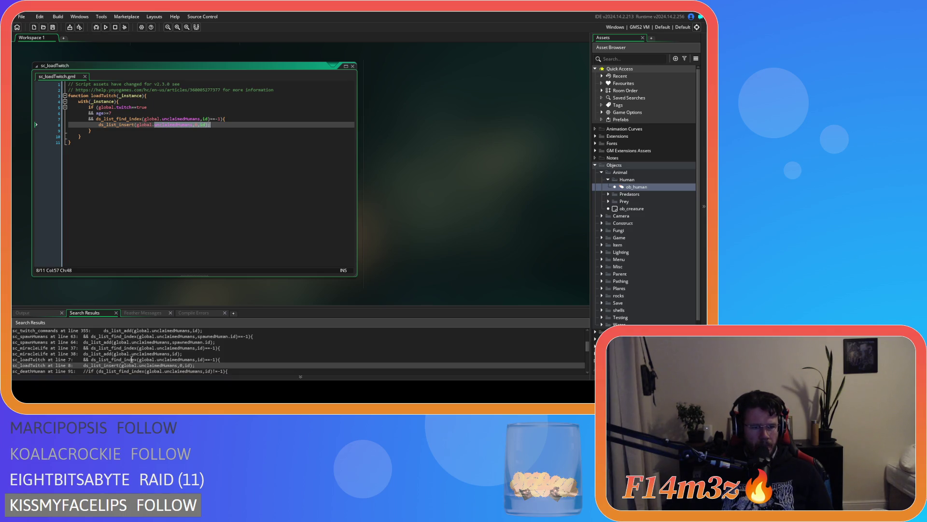
Step through search matches: sc_loadTwitch line 7, sc_spawnHumans line 64, then ob_menu Create line 143
click(151, 359)
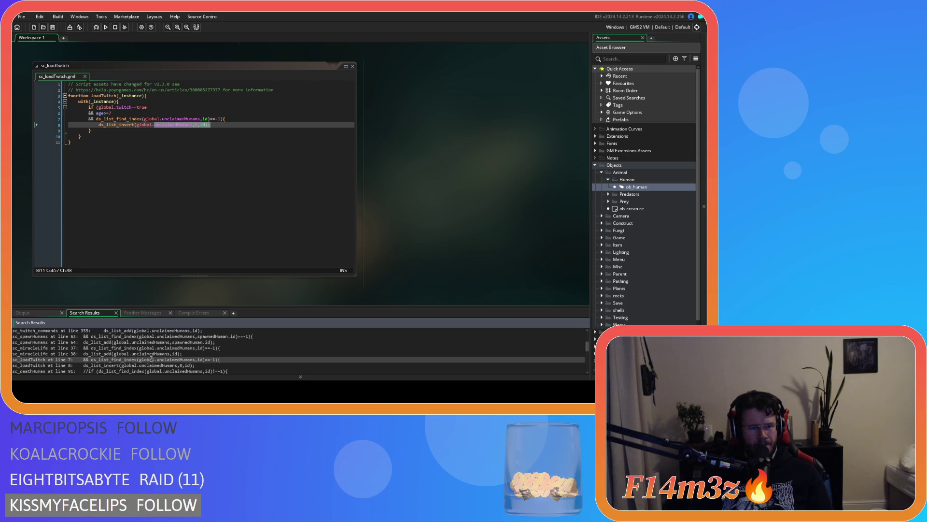
scroll(151, 359, up, 1)
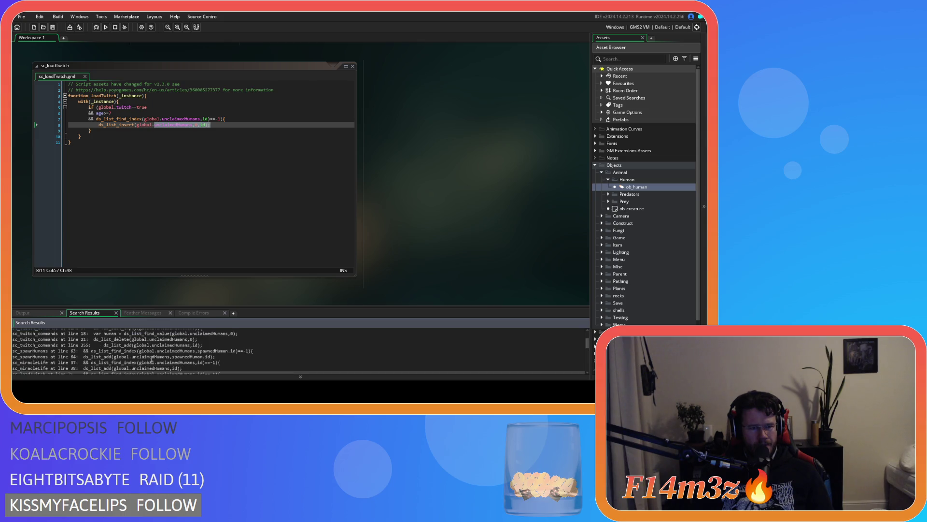
click(122, 357)
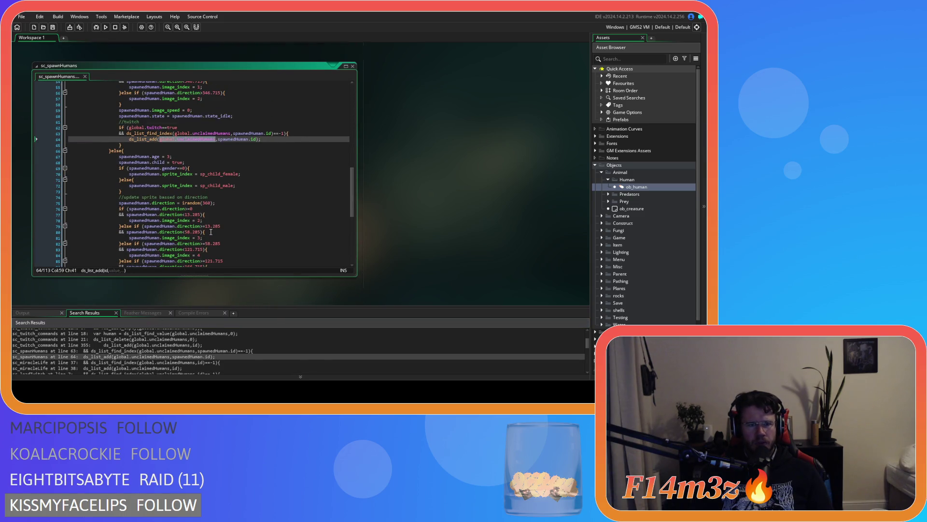
mouse_move(198, 135)
scroll(142, 333, up, 1)
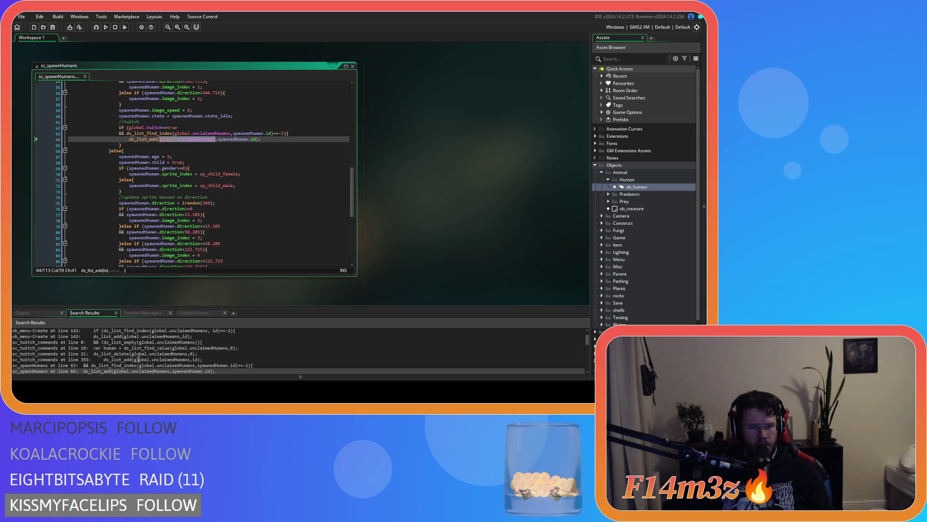
scroll(139, 359, up, 1)
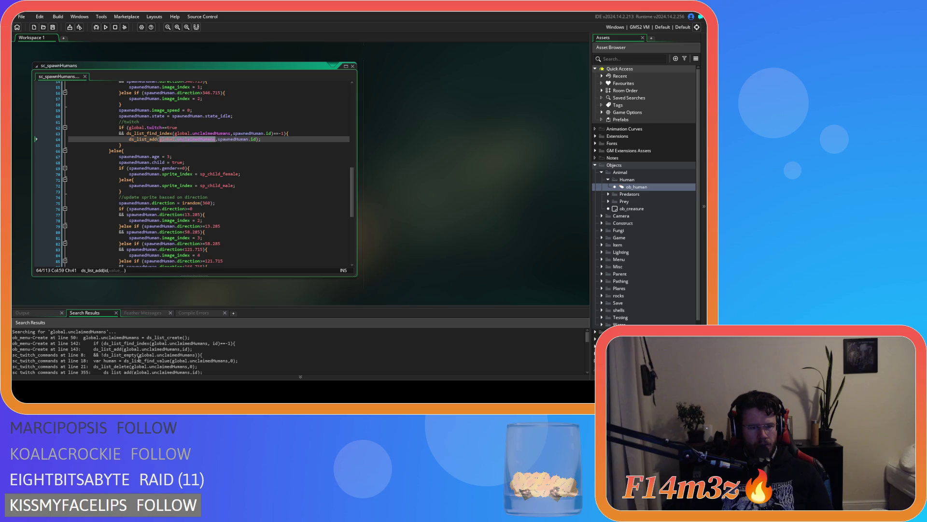
double_click(144, 348)
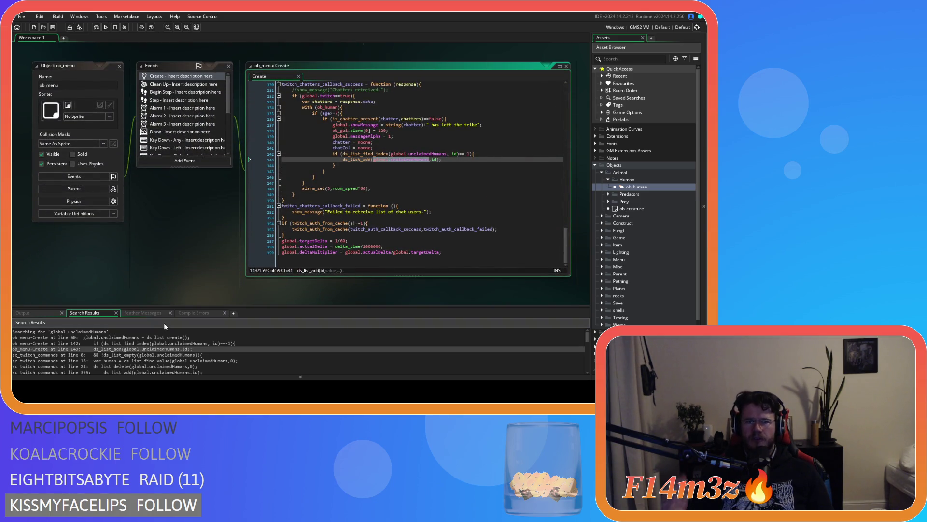
Dismiss the workspace window menu and return focus to the sc_loadTwitch script editor
scroll(407, 170, up, 2)
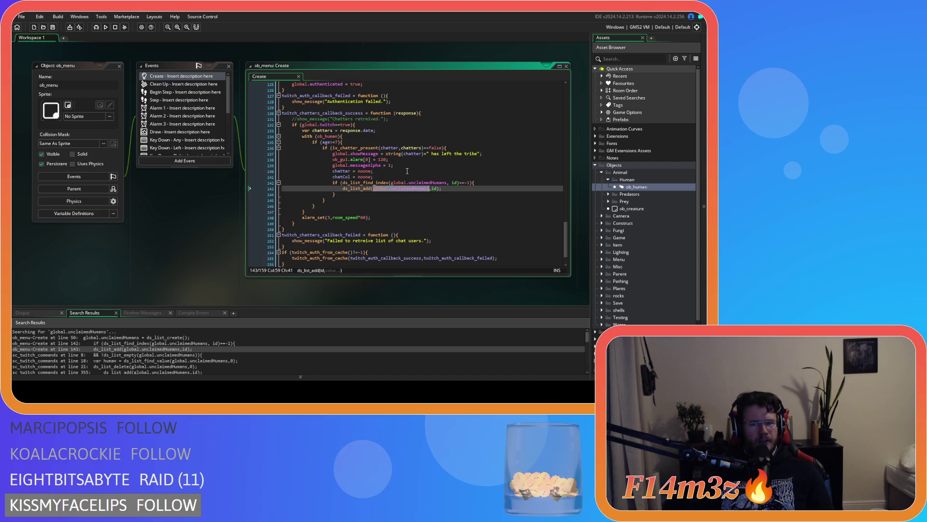
mouse_move(325, 217)
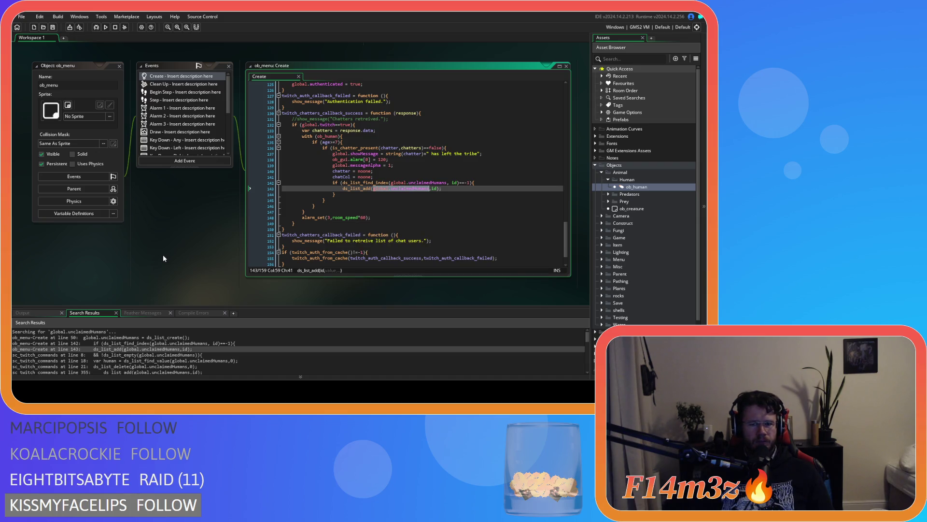
right_click(163, 259)
mouse_move(172, 269)
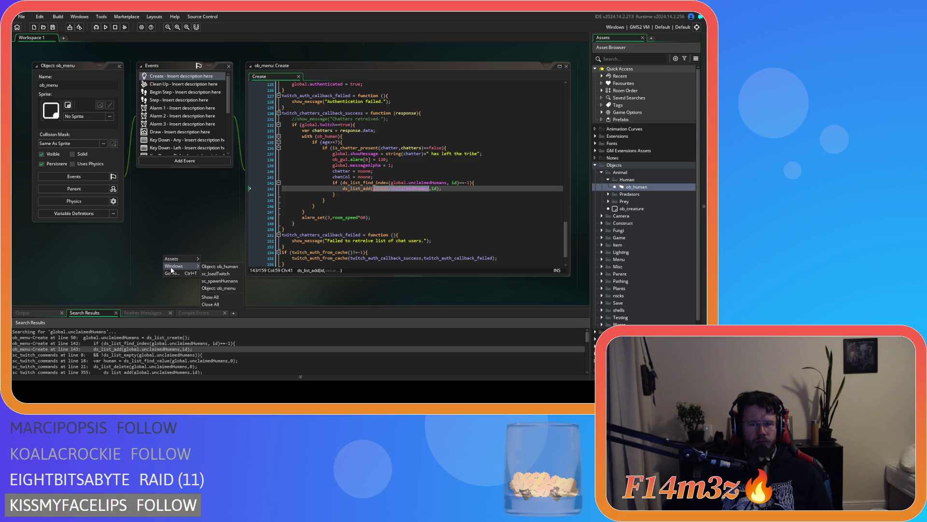
click(176, 227)
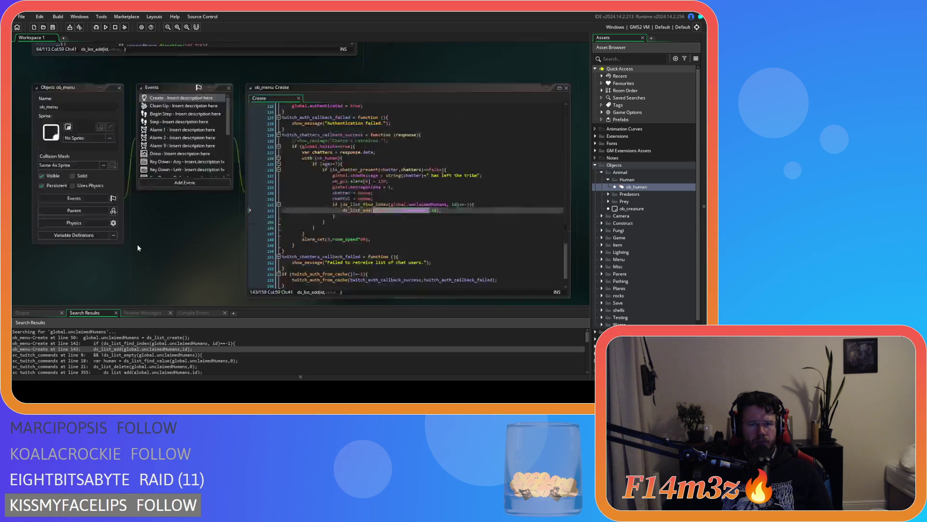
click(172, 193)
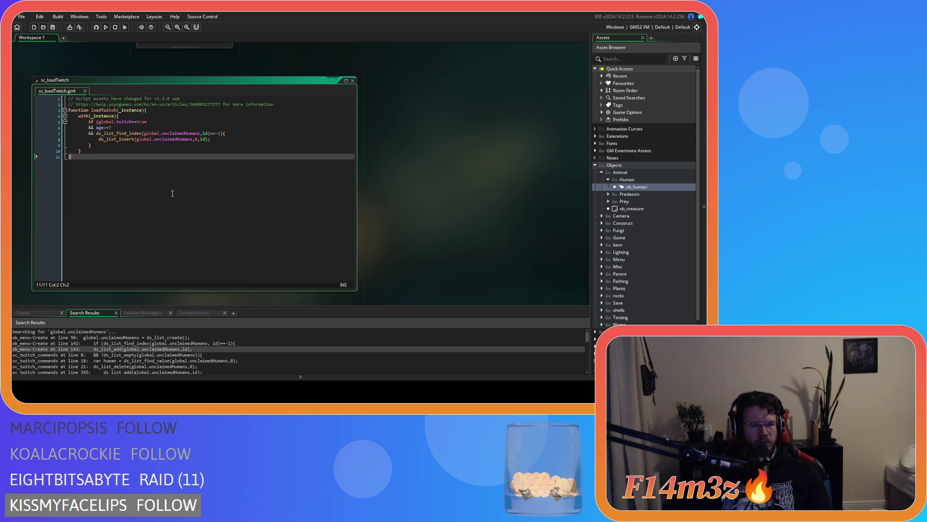
Close all open editor windows from the workspace Windows menu
right_click(392, 164)
mouse_move(406, 172)
click(451, 212)
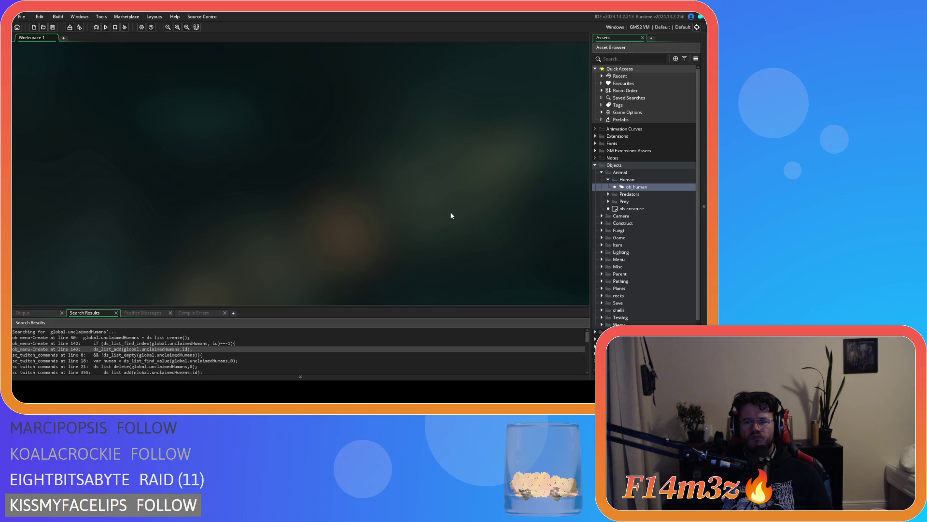
Expand the Game folder and open ob_gui's Draw GUI event code
click(603, 237)
double_click(636, 266)
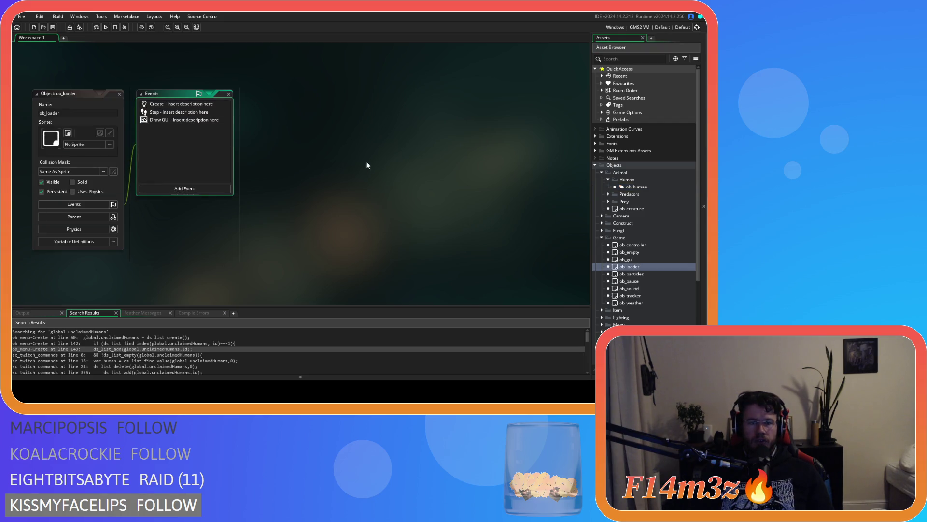
click(119, 93)
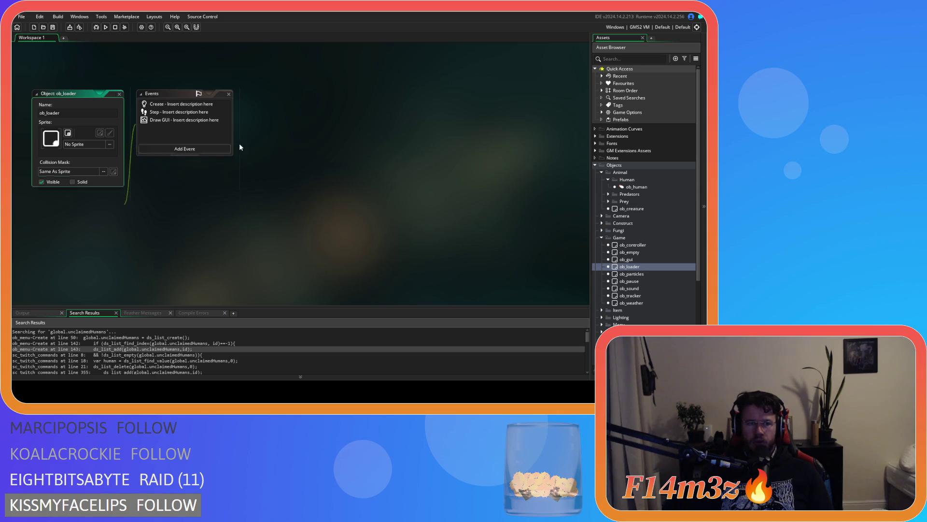
click(636, 261)
double_click(637, 261)
double_click(175, 153)
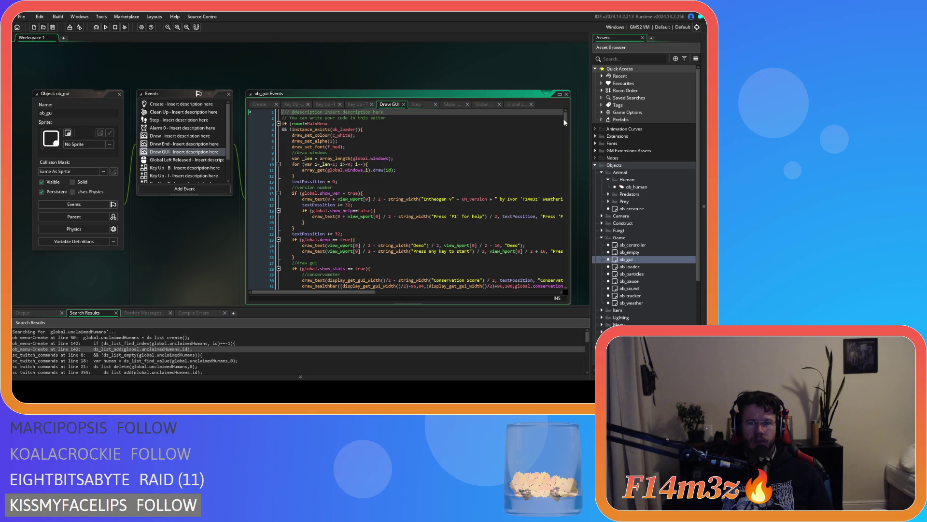
Close the Create, Key Up B/I/T, Step and Global mouse event tabs, keeping Draw GUI
scroll(567, 126, down, 10)
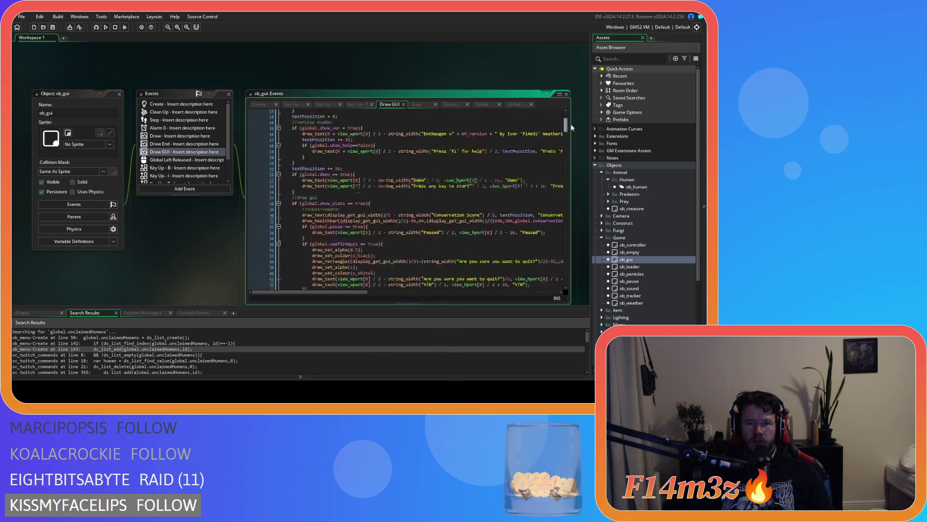
scroll(572, 118, up, 10)
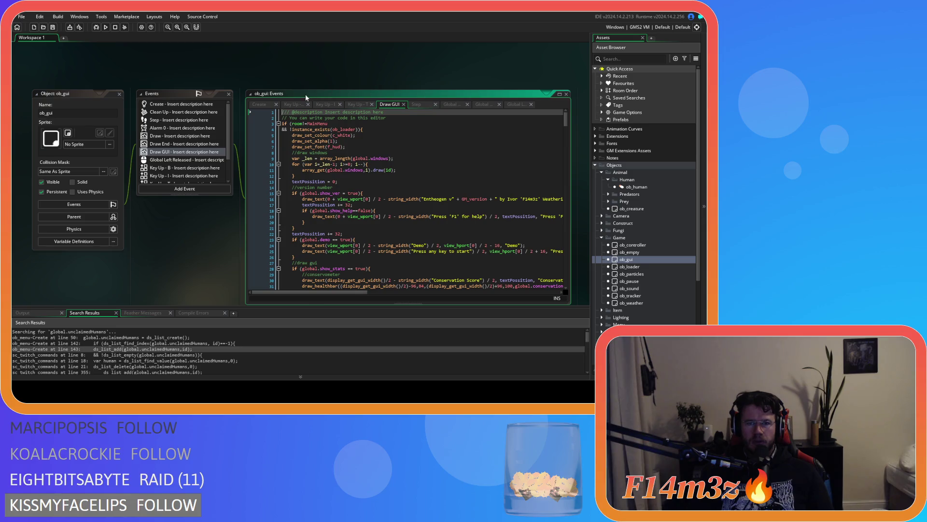
click(277, 105)
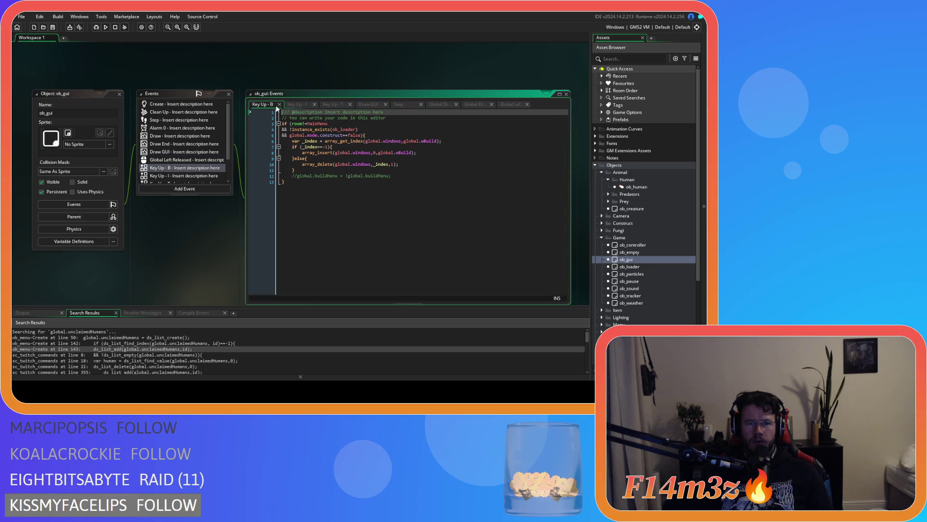
click(279, 105)
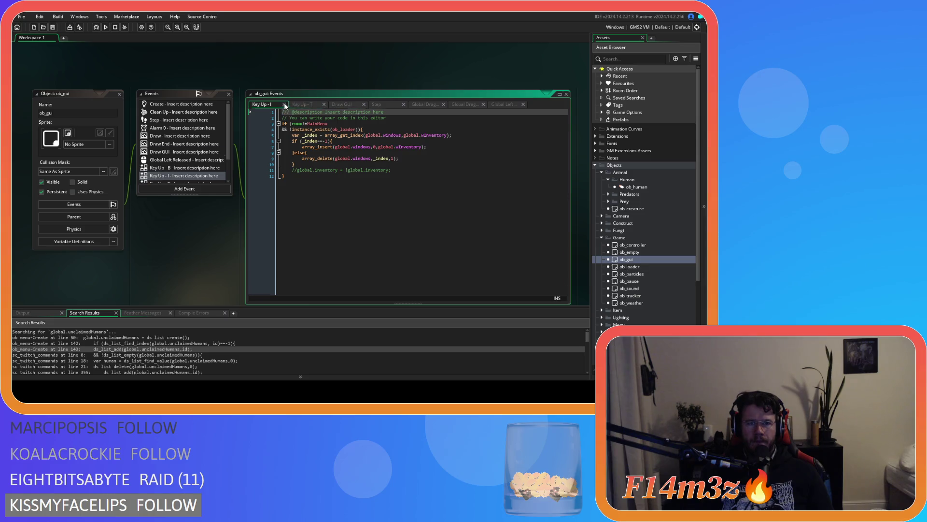
click(284, 104)
click(286, 104)
click(350, 104)
click(355, 104)
click(354, 104)
click(355, 104)
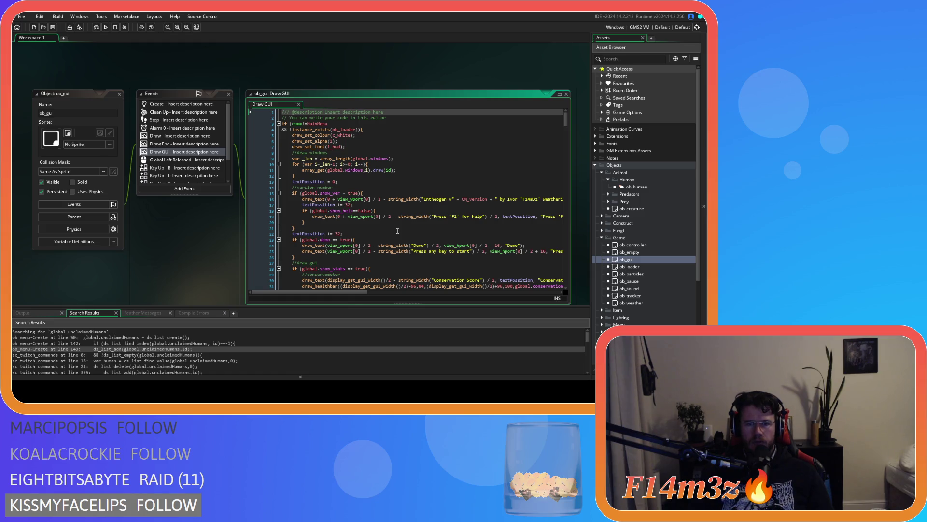
Scroll to the commented debug readout lines and place the caret on the Speed line
scroll(398, 231, down, 15)
scroll(398, 231, down, 6)
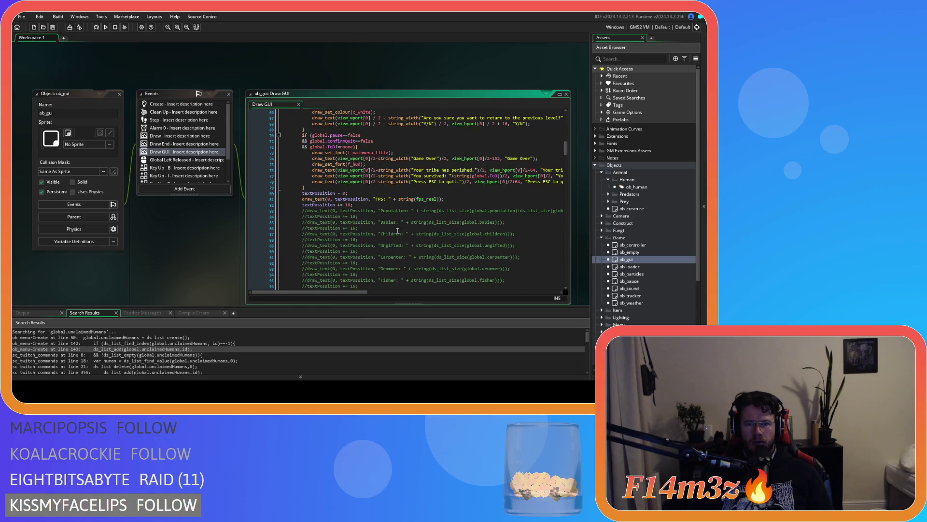
scroll(397, 231, up, 20)
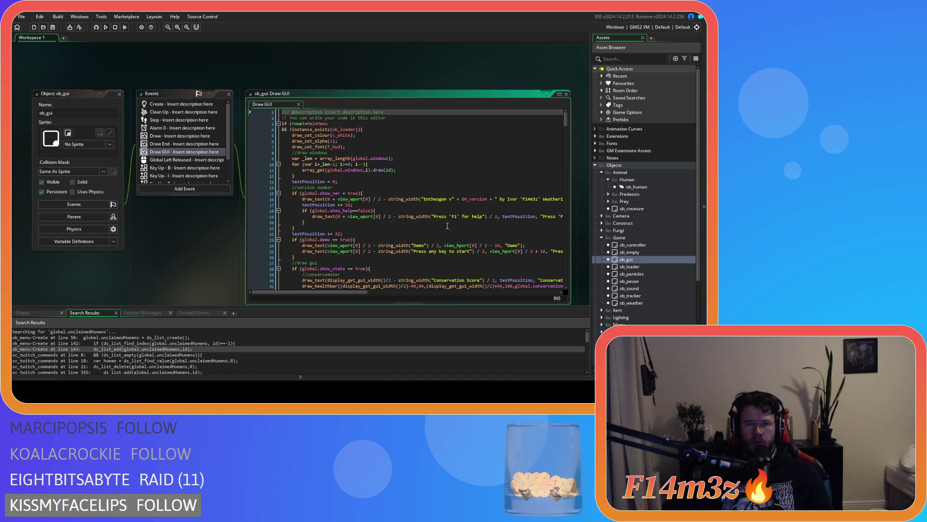
drag(565, 120, 563, 169)
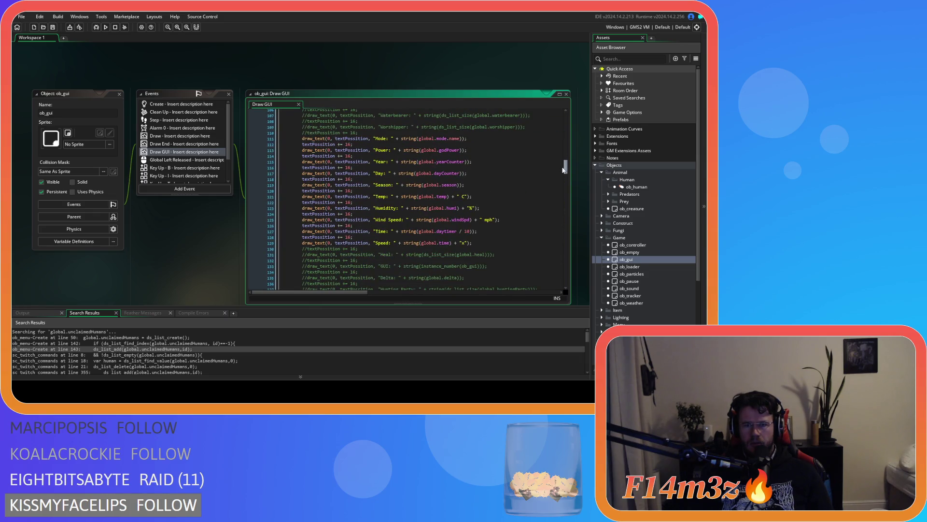
scroll(483, 203, down, 1)
click(404, 228)
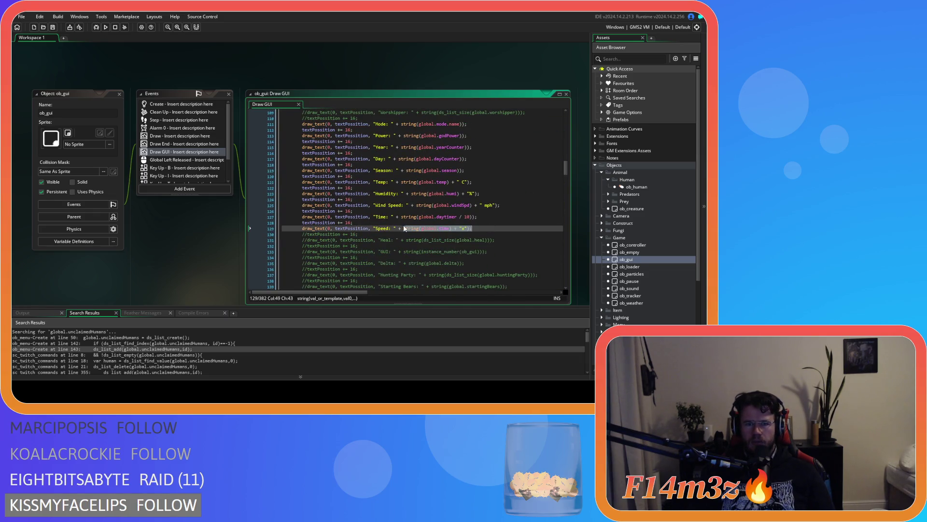
Duplicate and uncomment the Heal debug lines, changing them to 'Twitch' with global.unclaimedHumans, then build with F5
click(303, 236)
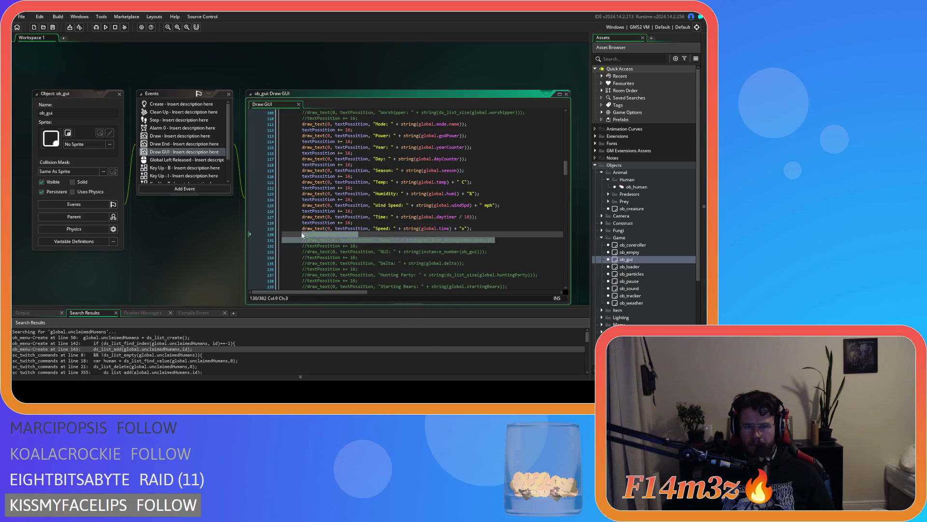
key(ctrl+d)
text(//)
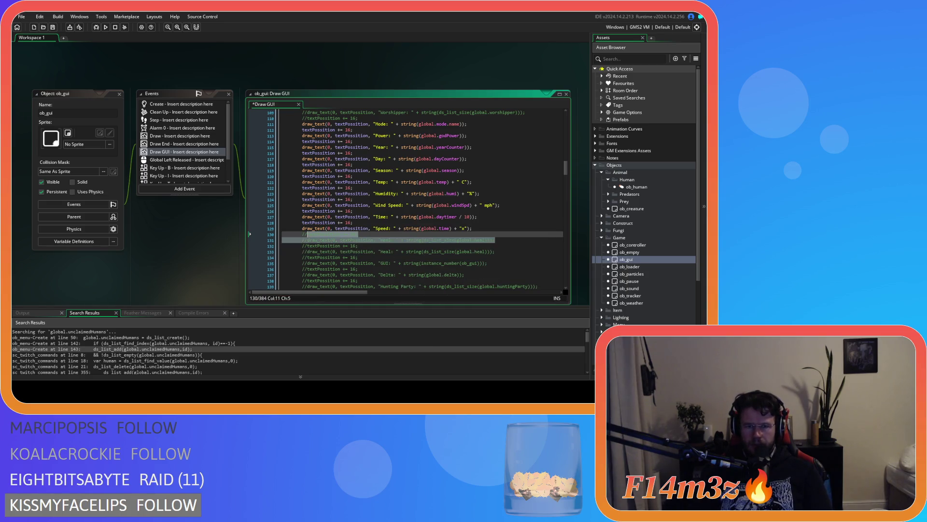
key(ctrl+shift+k)
click(381, 240)
text(Twitch)
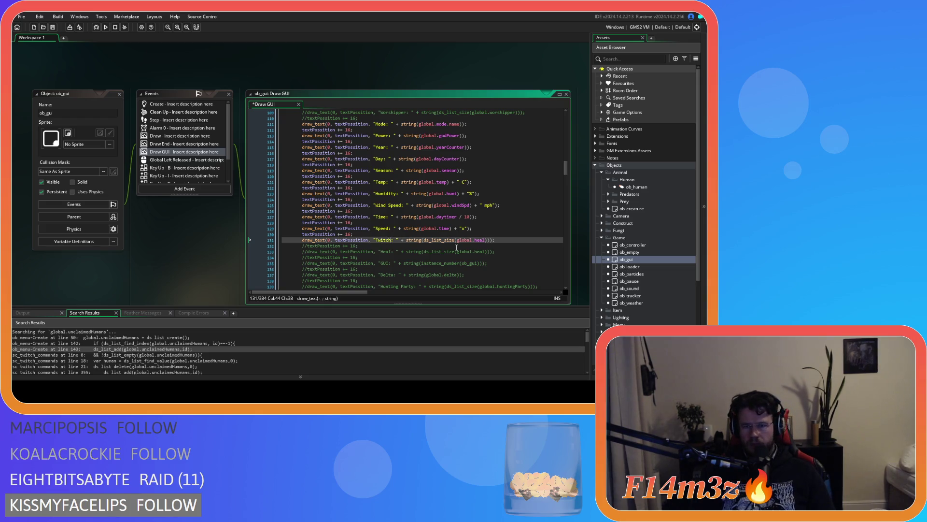
double_click(478, 240)
text(unclaimedHumans)
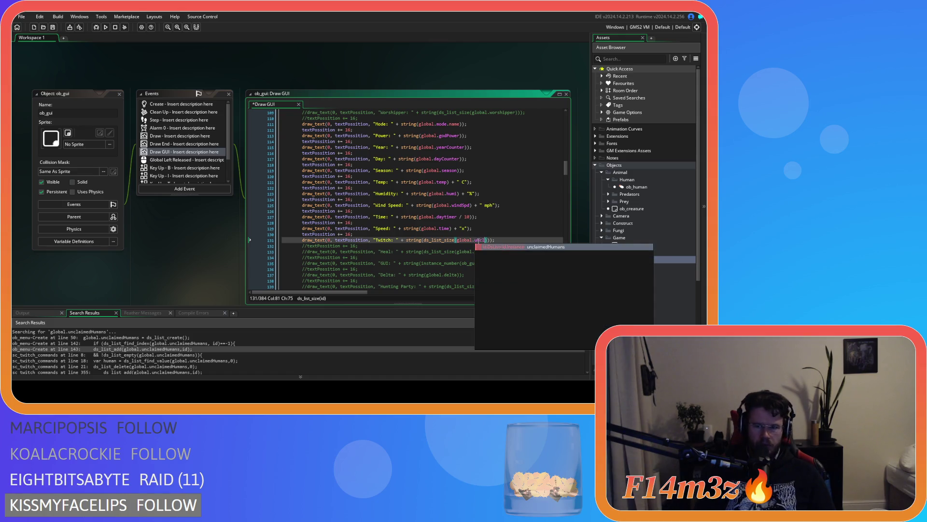
key(F5)
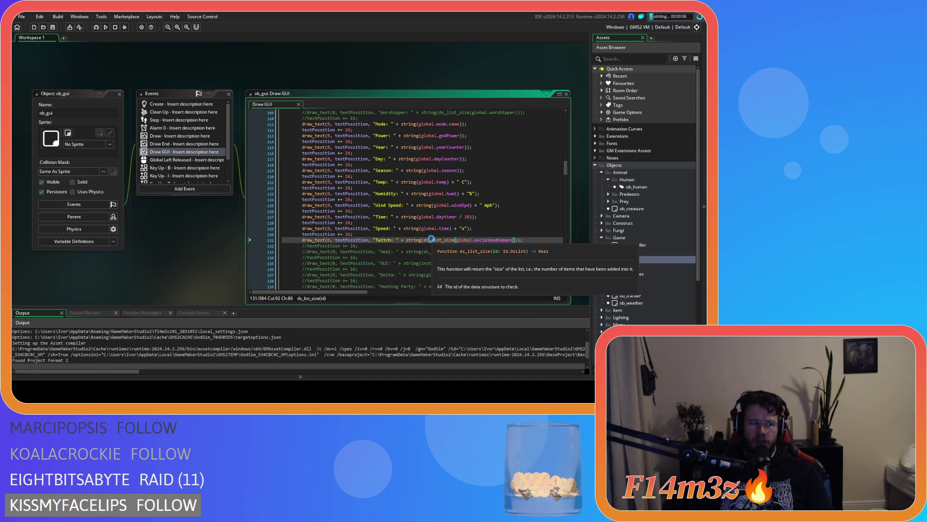